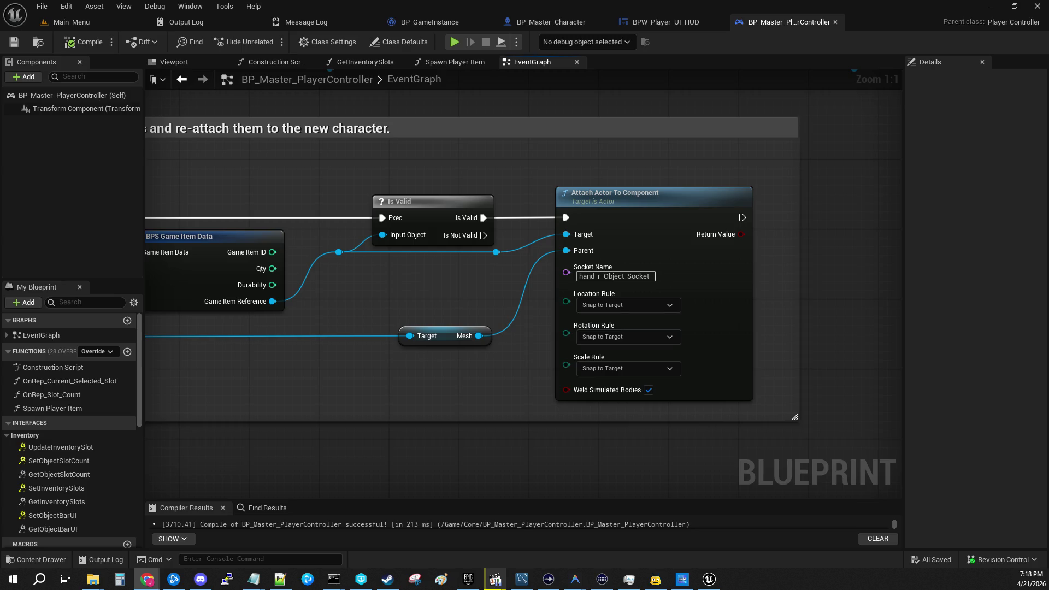
Pan the PlayerController graph, then switch to BP_GameInstance's Player_Get_Inventory function graph
{"action": "left_click_drag", "start_coordinate": [592, 159], "coordinate": [722, 132]}
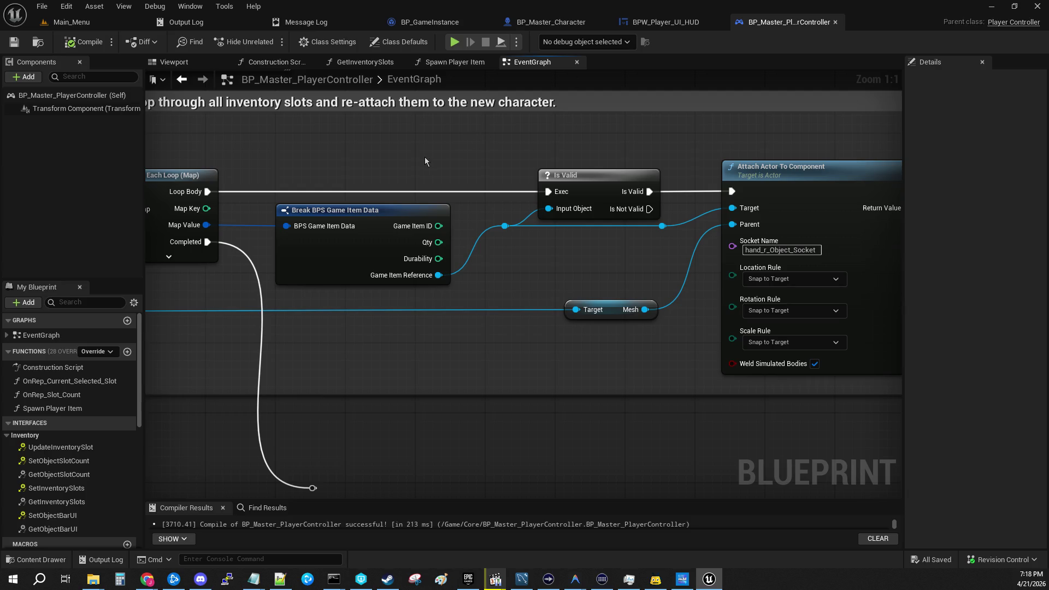
{"action": "left_click", "coordinate": [431, 21]}
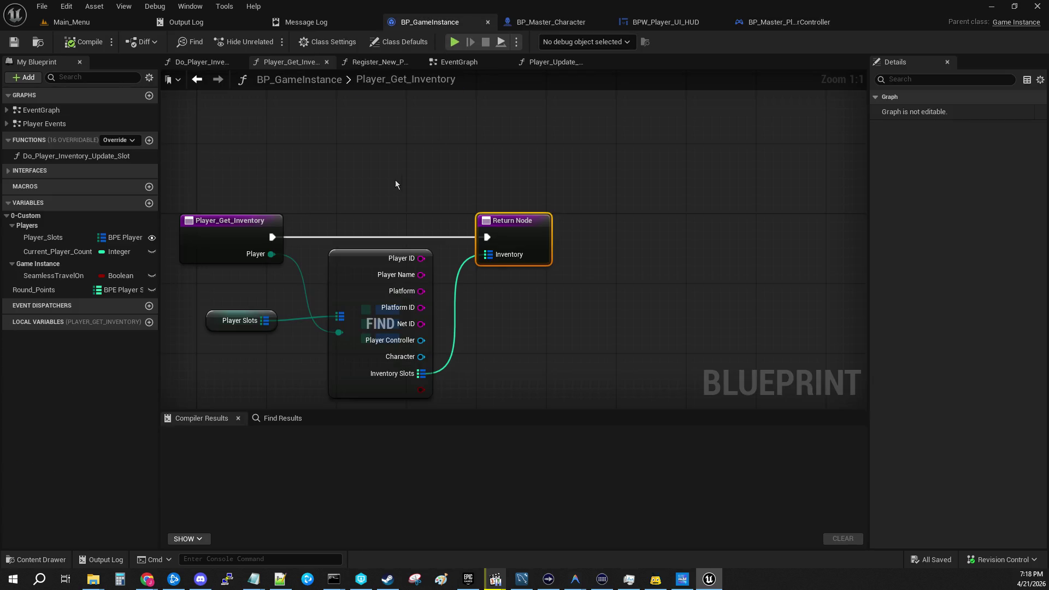
Expand Player_Slots' Player_1 defaults, add an Inventory_Slots element, then remove all elements
{"action": "left_click_drag", "start_coordinate": [395, 179], "coordinate": [530, 124]}
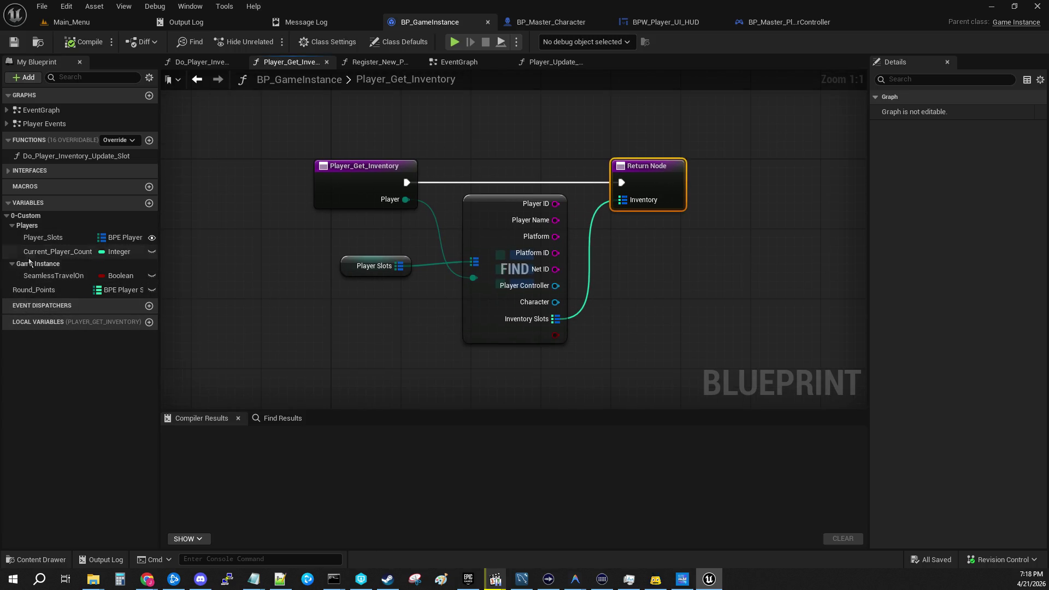
{"action": "left_click", "coordinate": [42, 239]}
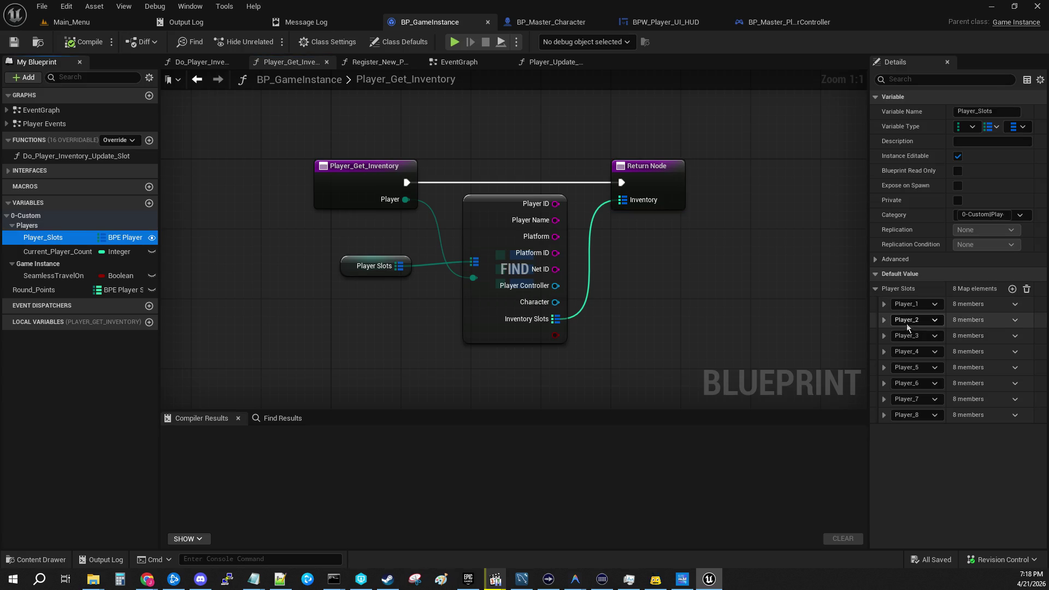
{"action": "left_click", "coordinate": [884, 304]}
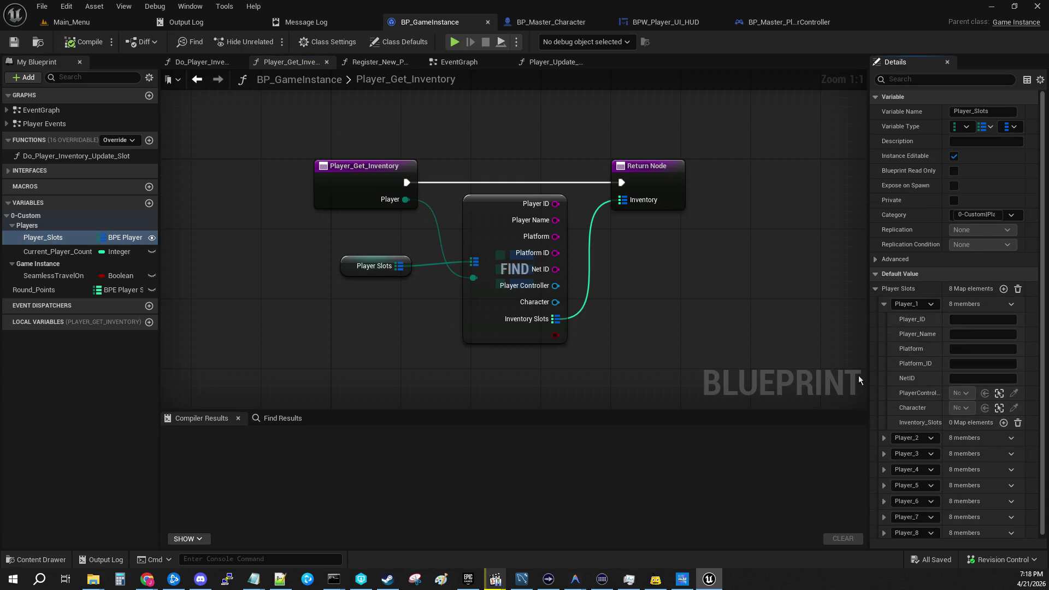
{"action": "left_click_drag", "start_coordinate": [869, 375], "coordinate": [754, 372]}
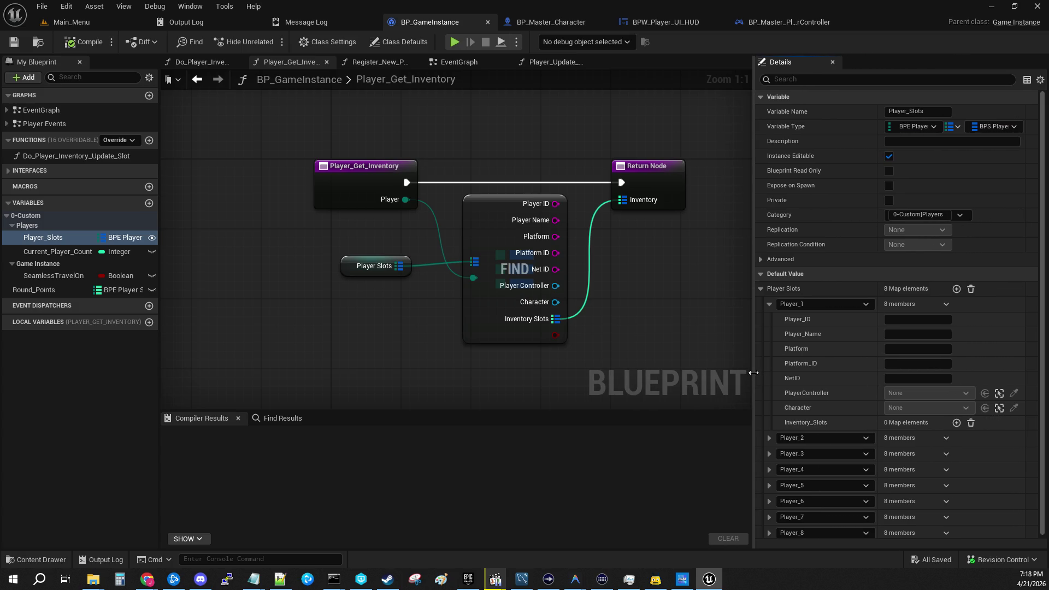
{"action": "left_click", "coordinate": [956, 422]}
{"action": "scroll", "coordinate": [811, 427], "scroll_direction": "down", "scroll_amount": 2}
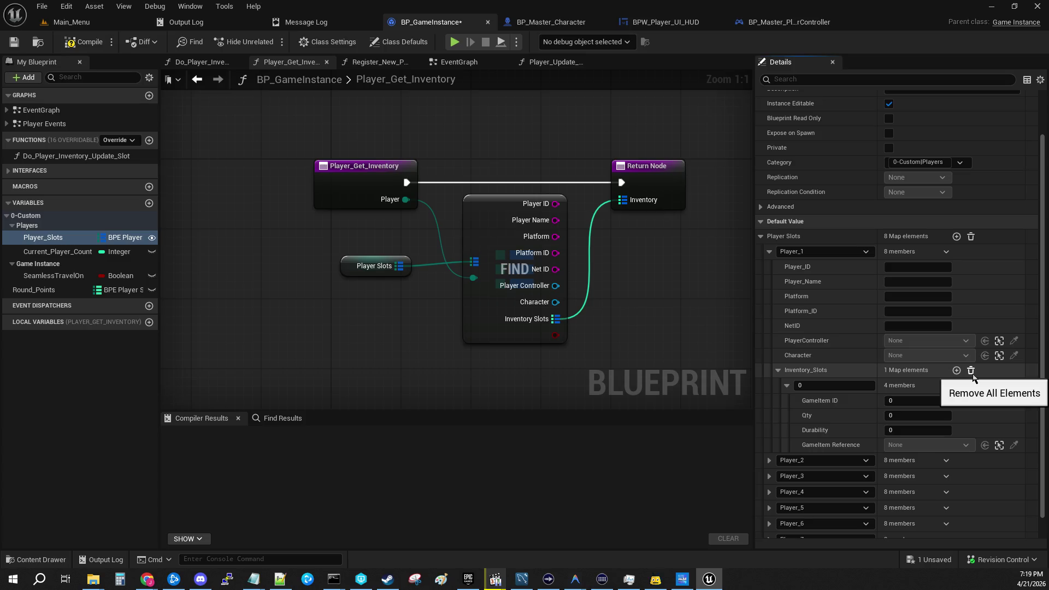
{"action": "left_click", "coordinate": [971, 370]}
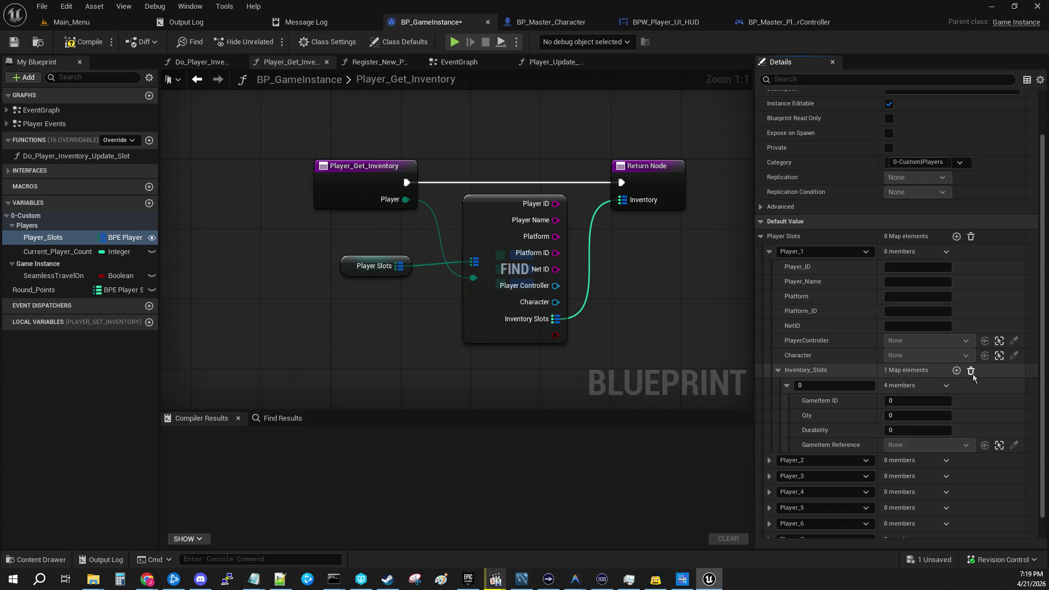
Switch to the Main_Menu level editor and enlarge the Content Browser to show the folder tree
{"action": "key", "text": "alt+Tab"}
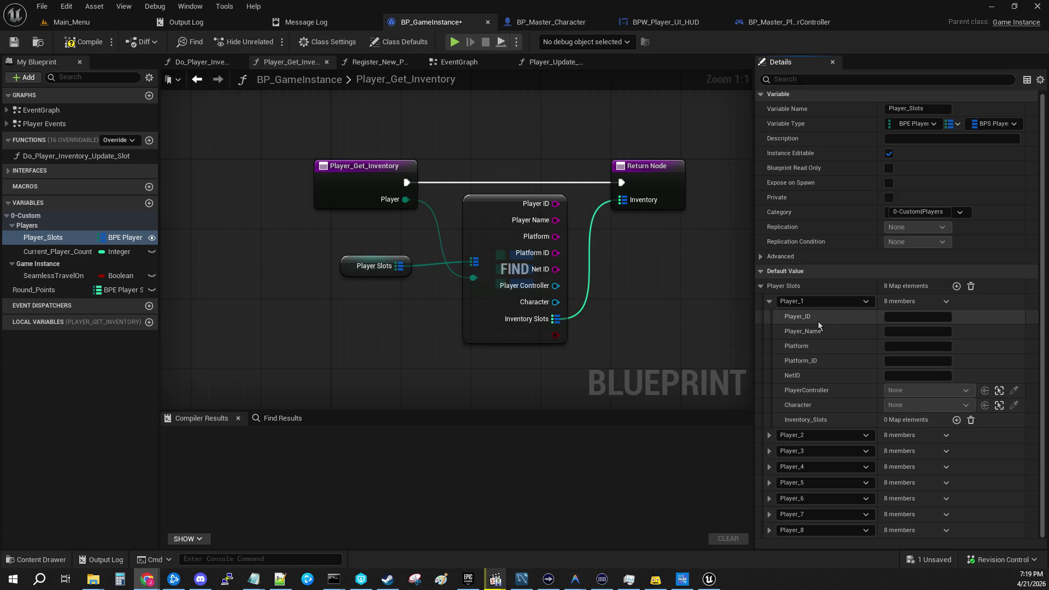
{"action": "right_click", "coordinate": [826, 422]}
{"action": "left_click", "coordinate": [582, 465]}
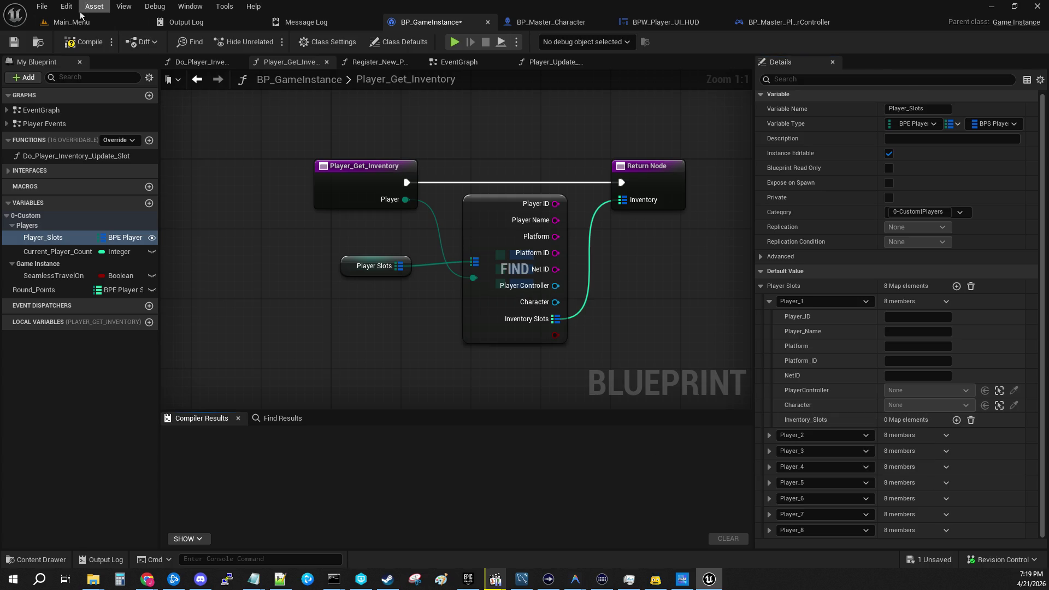
{"action": "left_click", "coordinate": [71, 22]}
{"action": "left_click_drag", "start_coordinate": [202, 397], "coordinate": [302, 211]}
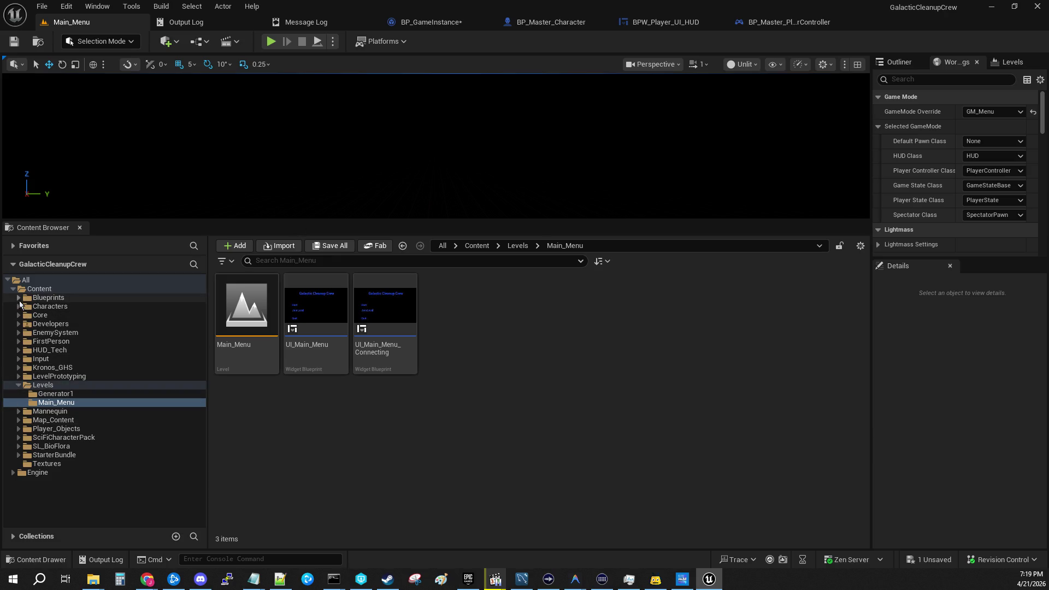
Browse the Core folder's Structs and Enums subfolders in the Content Browser
{"action": "left_click", "coordinate": [25, 316]}
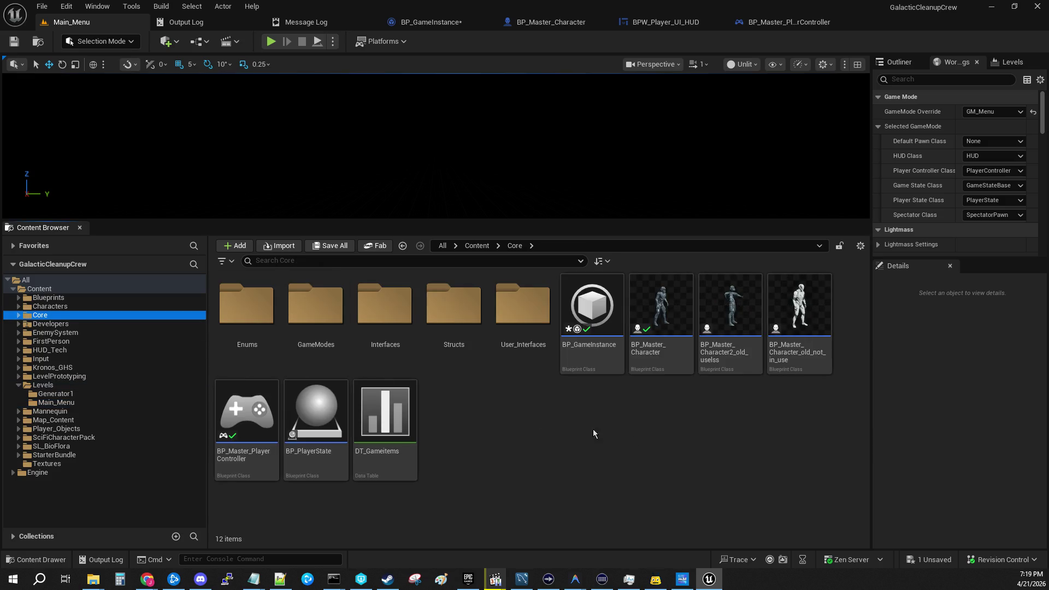
{"action": "double_click", "coordinate": [461, 311]}
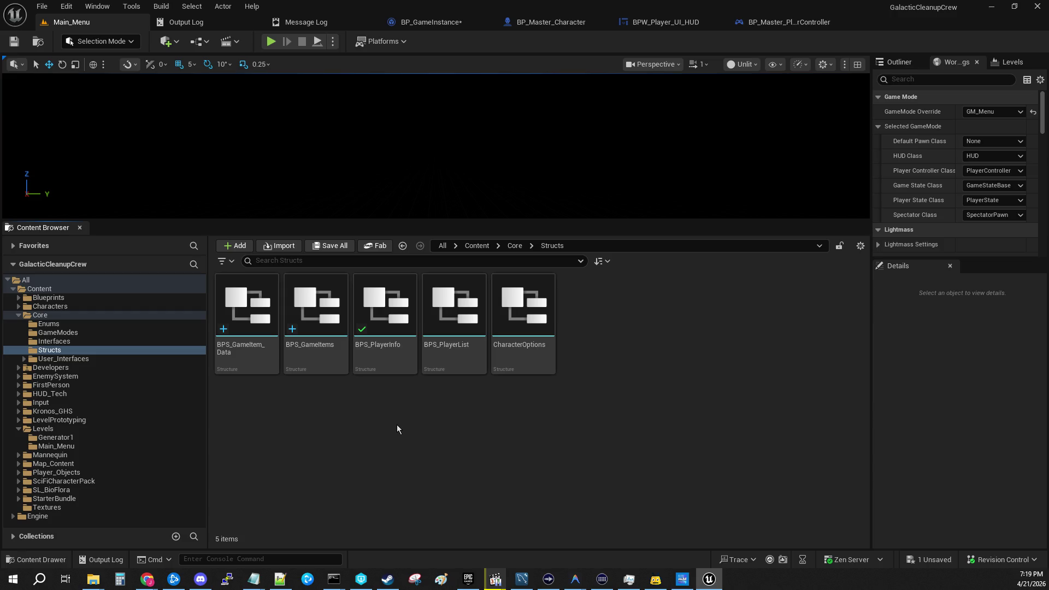
{"action": "left_click", "coordinate": [514, 245]}
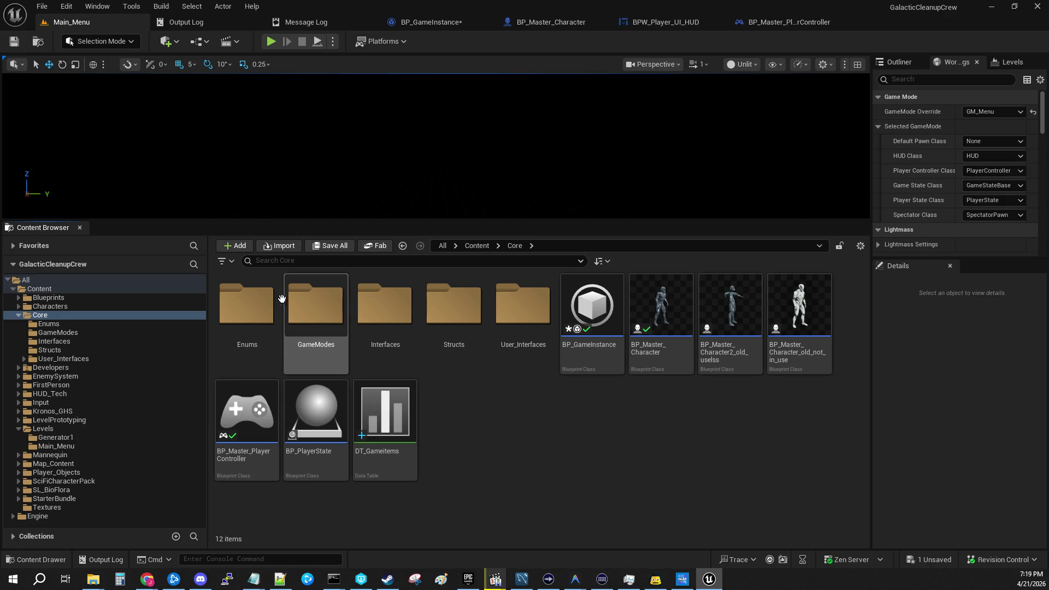
{"action": "double_click", "coordinate": [246, 304]}
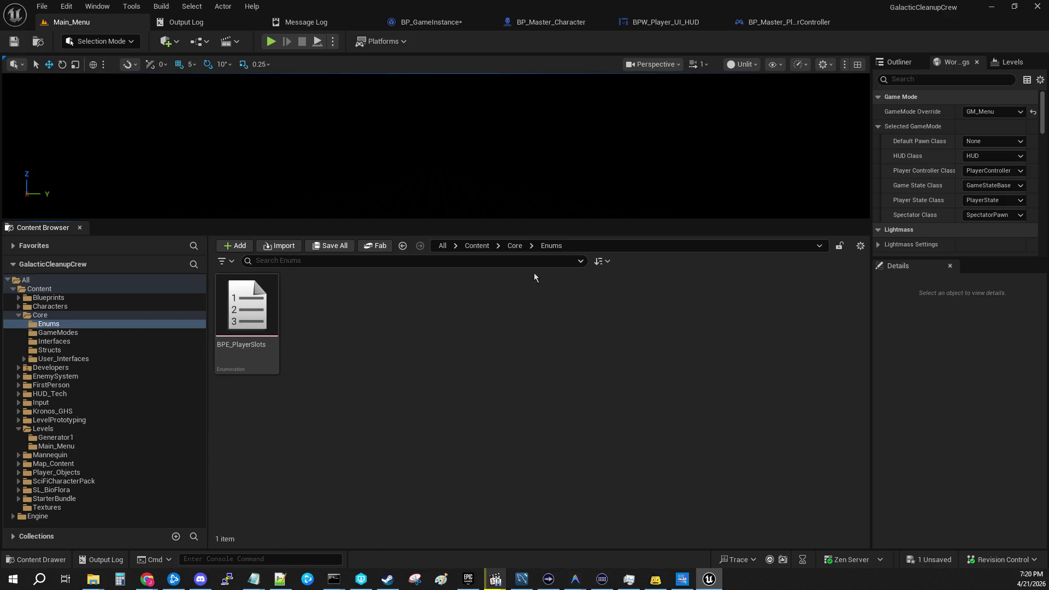
{"action": "left_click", "coordinate": [517, 247]}
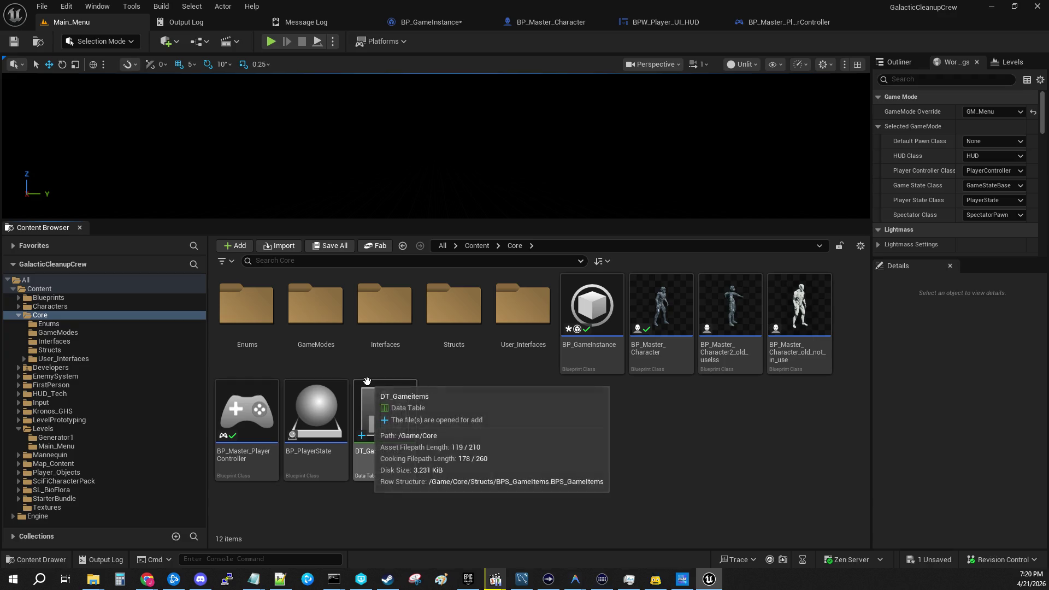
Look into Core/Interfaces, then open BPS_GameItem_Data from Core/Structs
{"action": "double_click", "coordinate": [387, 308]}
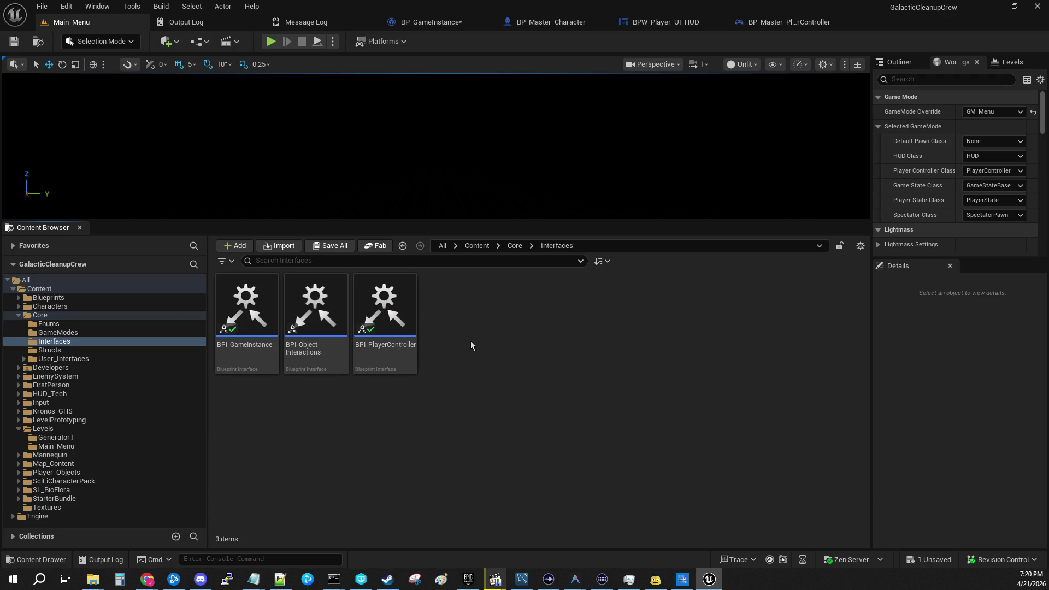
{"action": "left_click", "coordinate": [531, 245]}
{"action": "left_click", "coordinate": [515, 245]}
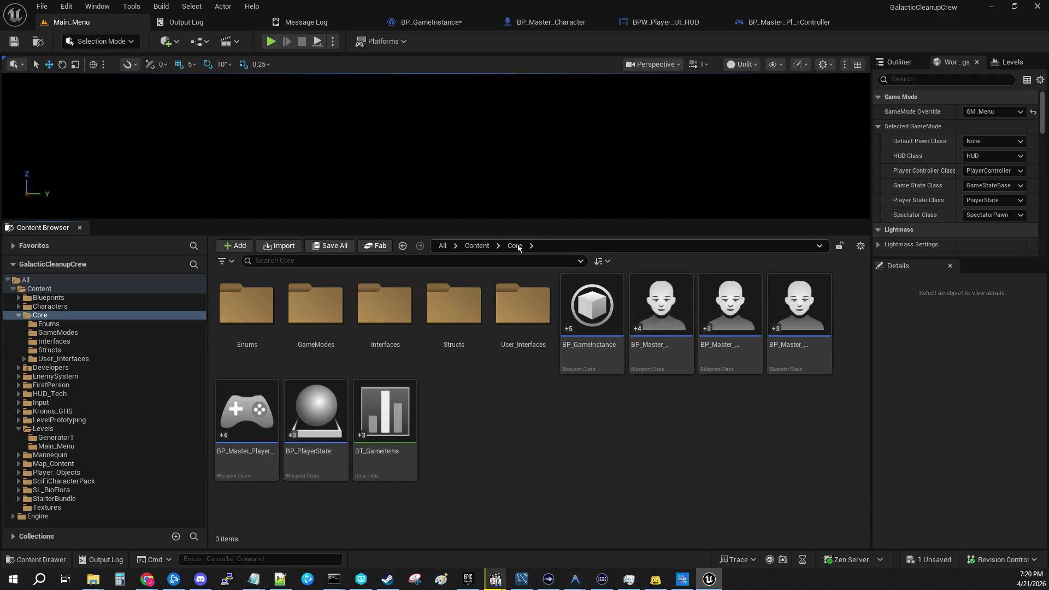
{"action": "double_click", "coordinate": [479, 319]}
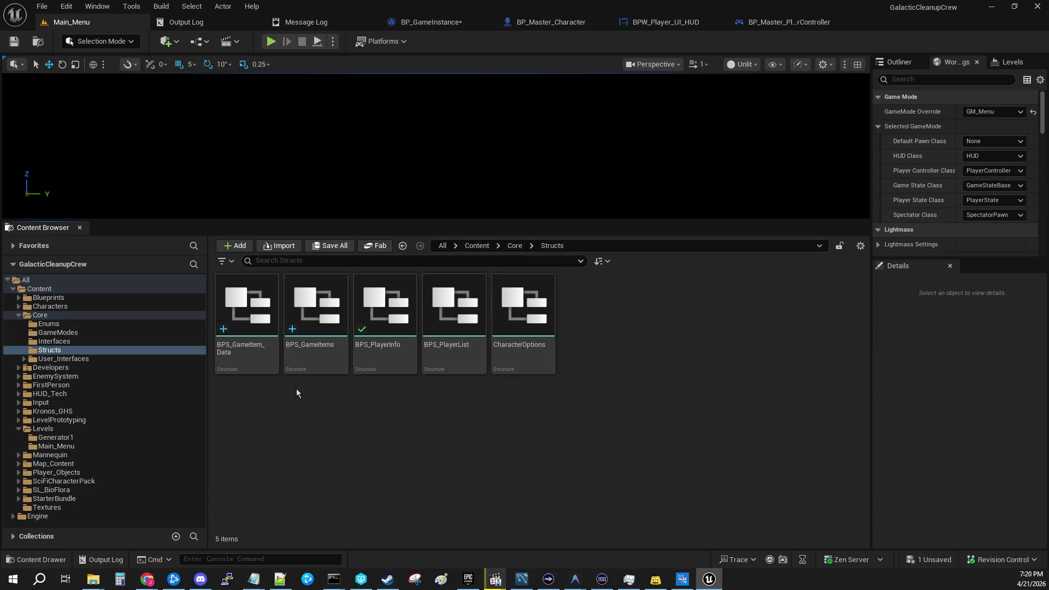
{"action": "double_click", "coordinate": [248, 311]}
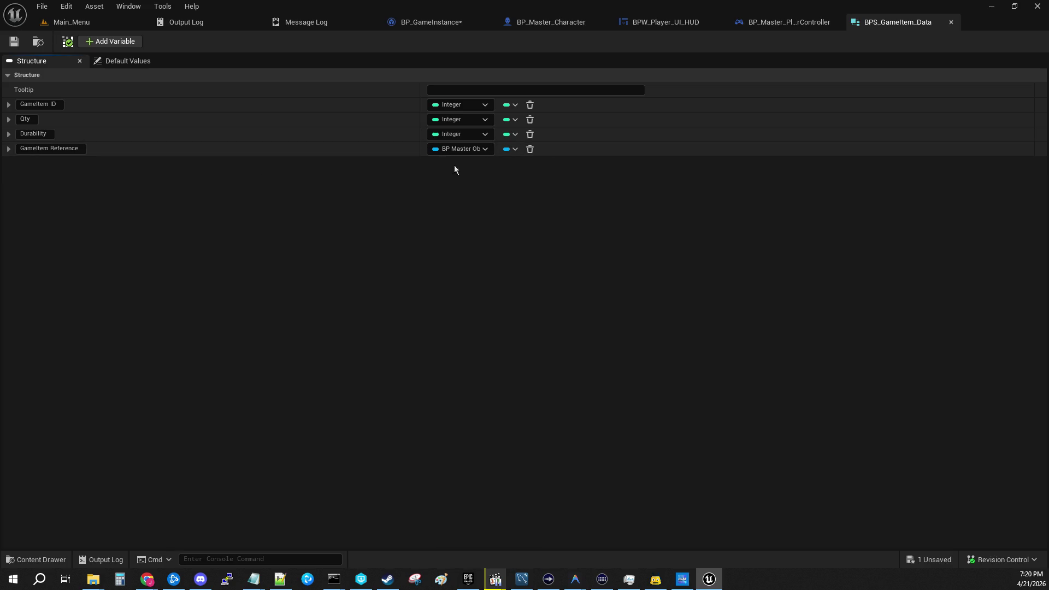
Make GameItem Reference a Soft Object Reference, save the structure, and add a new member
{"action": "left_click", "coordinate": [474, 151]}
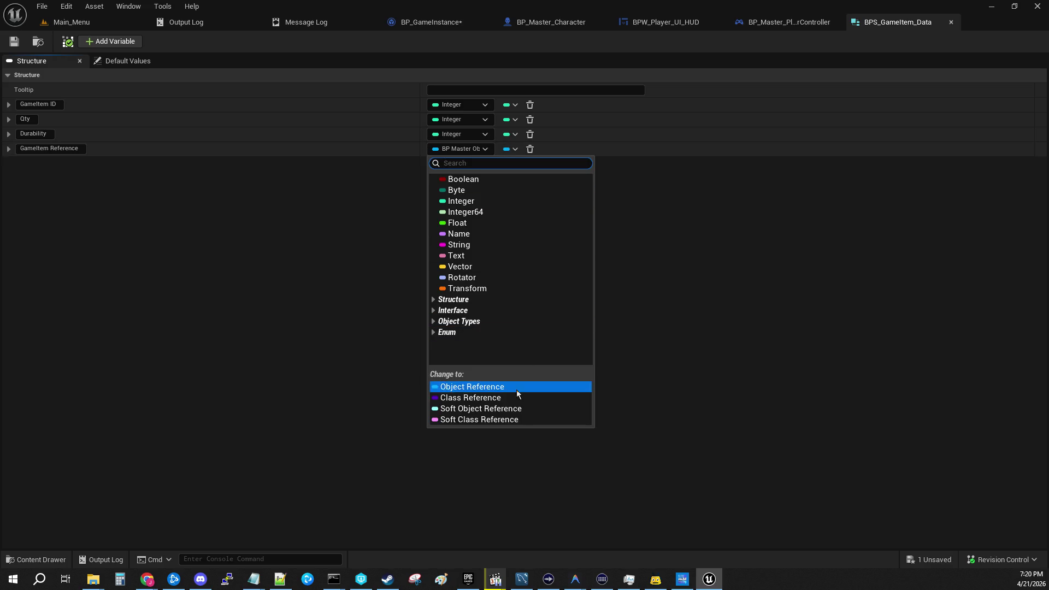
{"action": "left_click", "coordinate": [481, 408]}
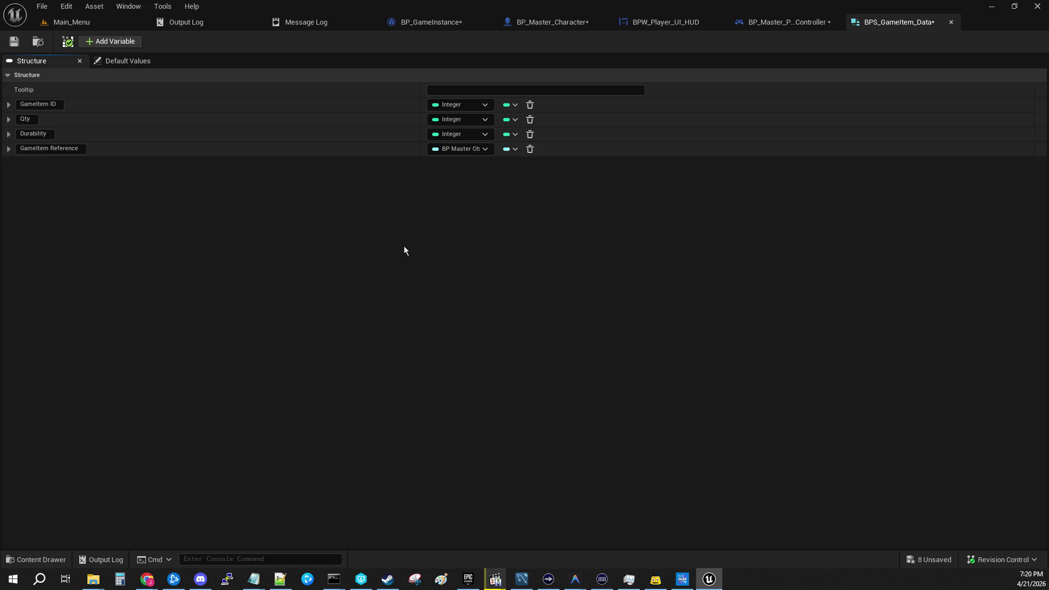
{"action": "left_click", "coordinate": [14, 41]}
{"action": "left_click", "coordinate": [93, 47]}
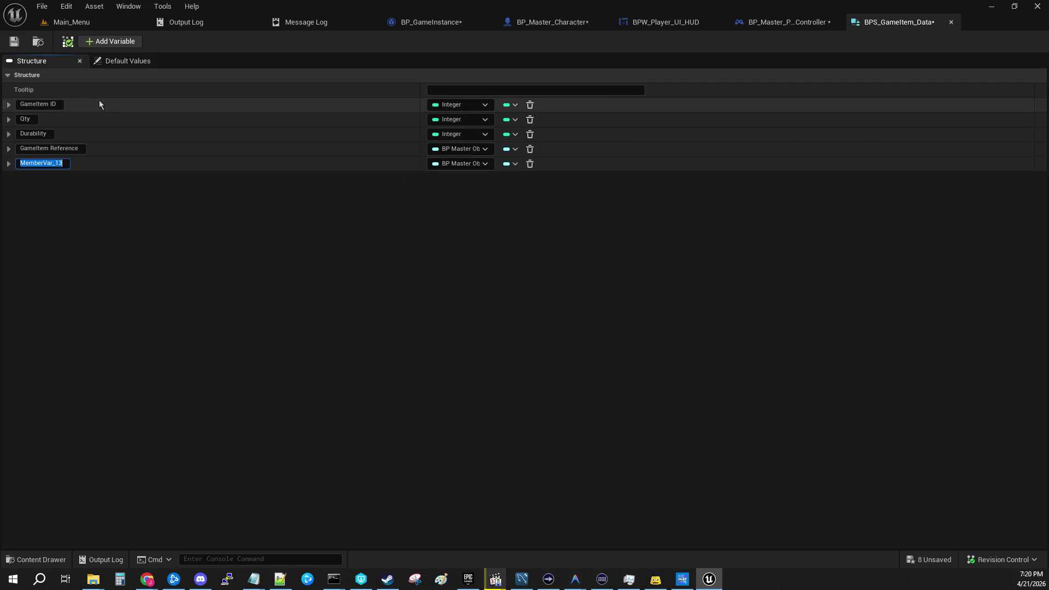
Open BPS_GameItems for comparison, close it, and return to the Main_Menu editor
{"action": "left_click", "coordinate": [71, 22]}
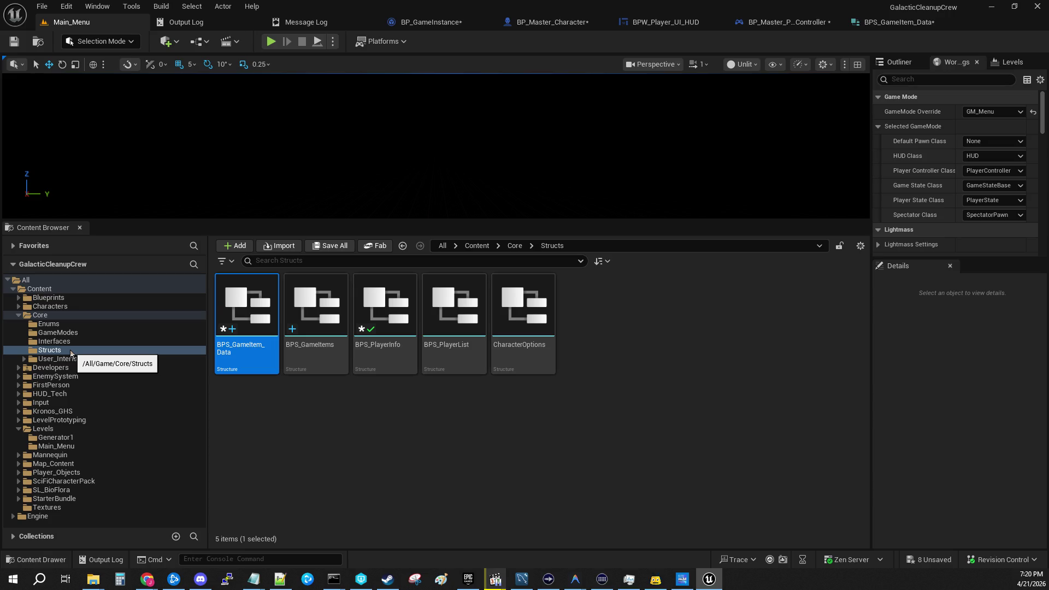
{"action": "double_click", "coordinate": [315, 319]}
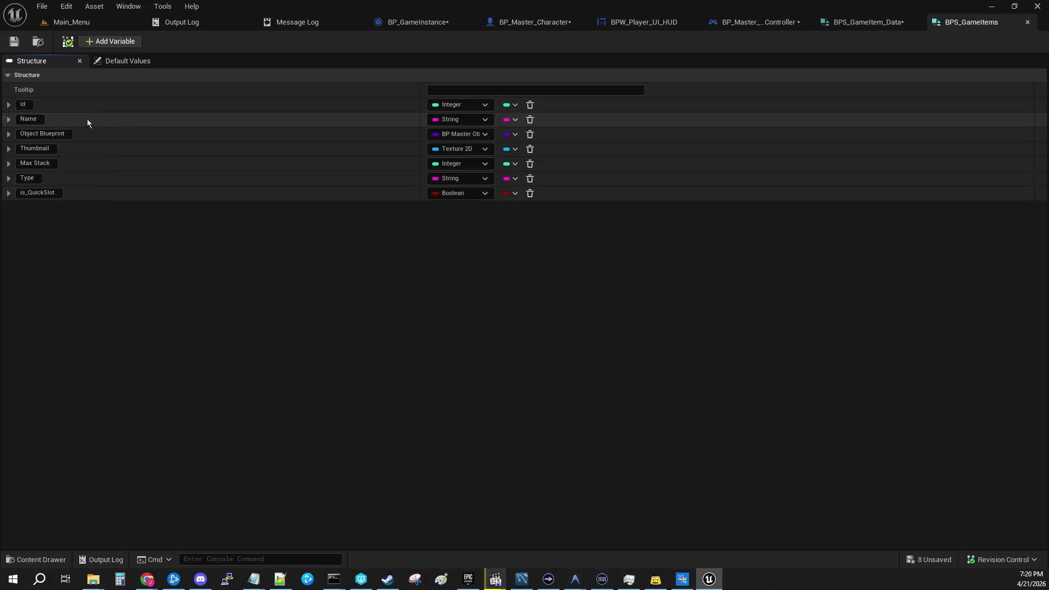
{"action": "left_click", "coordinate": [1027, 22]}
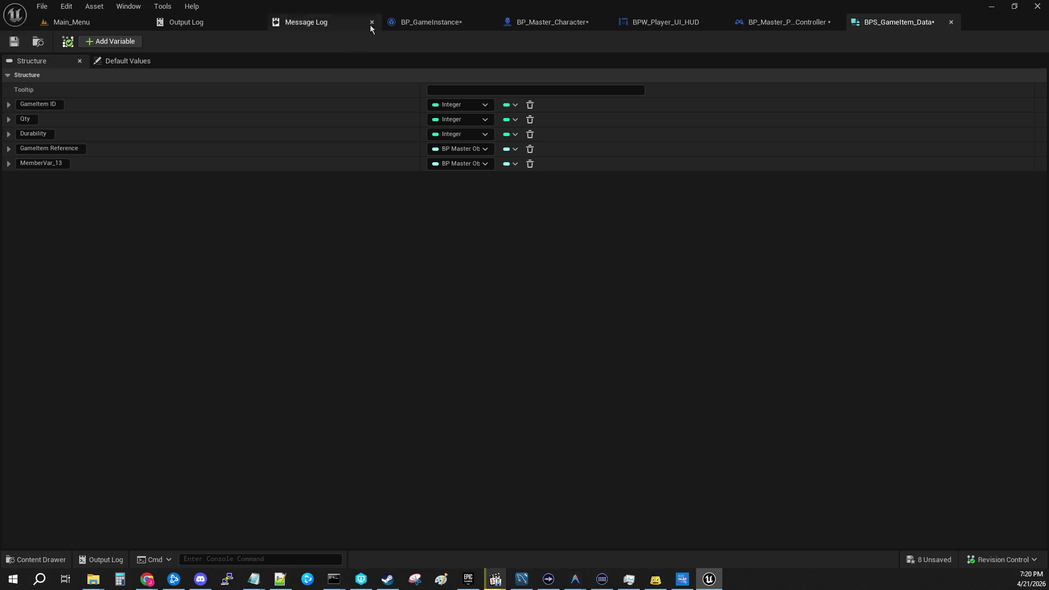
{"action": "left_click", "coordinate": [63, 25]}
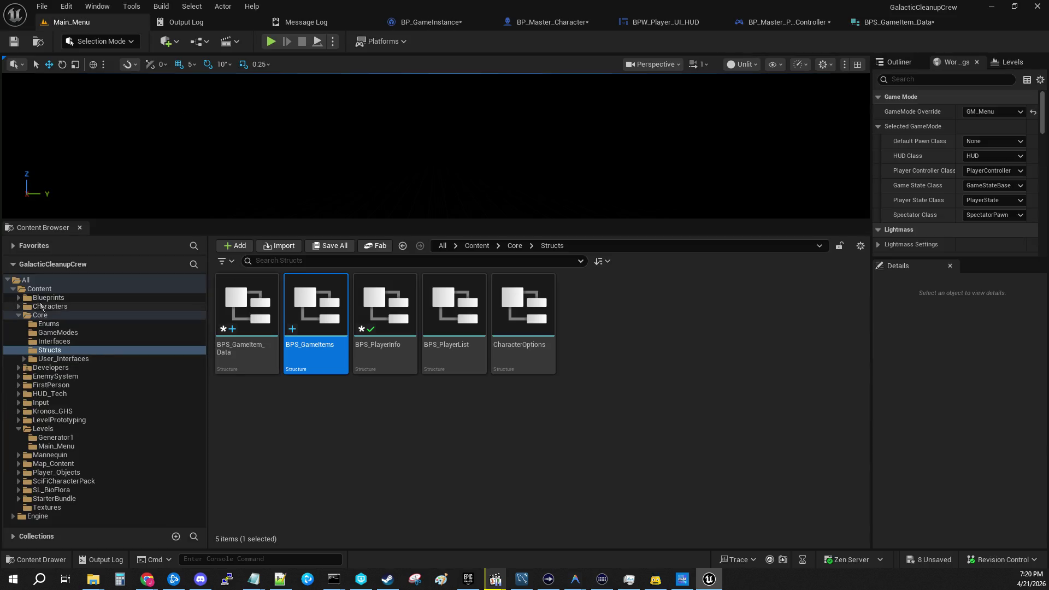
Open the DT_Gameitems data table and widen its Thumbnail column to read full paths
{"action": "left_click", "coordinate": [71, 315]}
{"action": "double_click", "coordinate": [389, 415]}
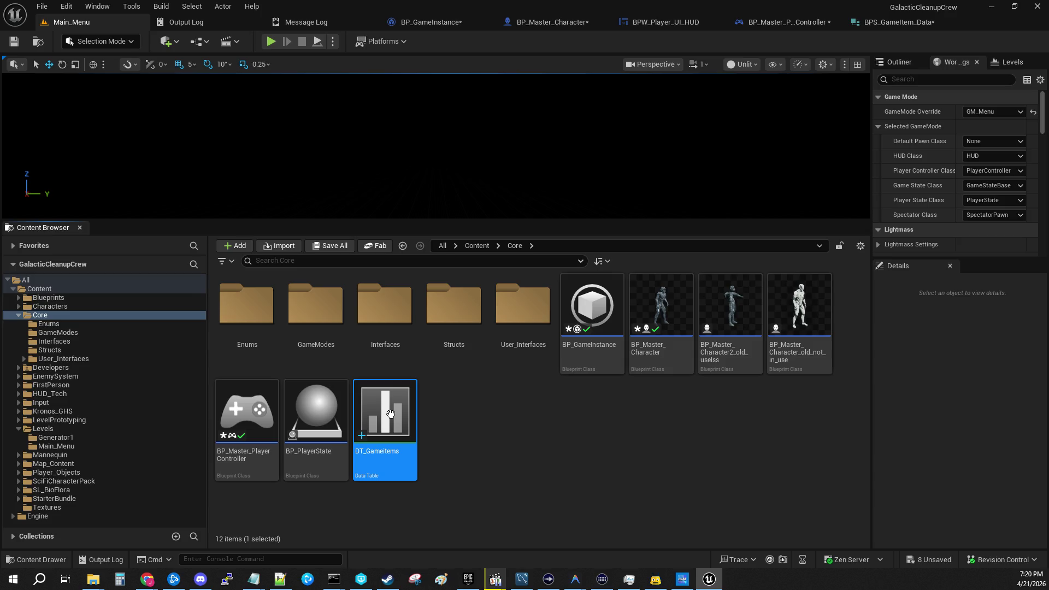
{"action": "left_click_drag", "start_coordinate": [435, 88], "coordinate": [572, 79]}
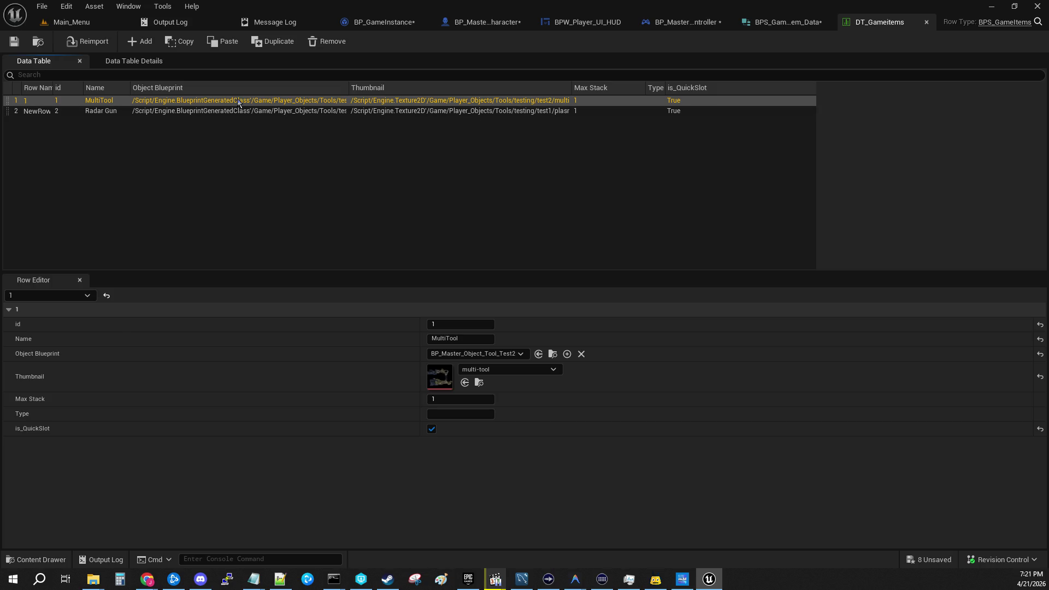
Delete the MemberVar_13 field from BPS_GameItem_Data and save the structure
{"action": "left_click", "coordinate": [787, 22]}
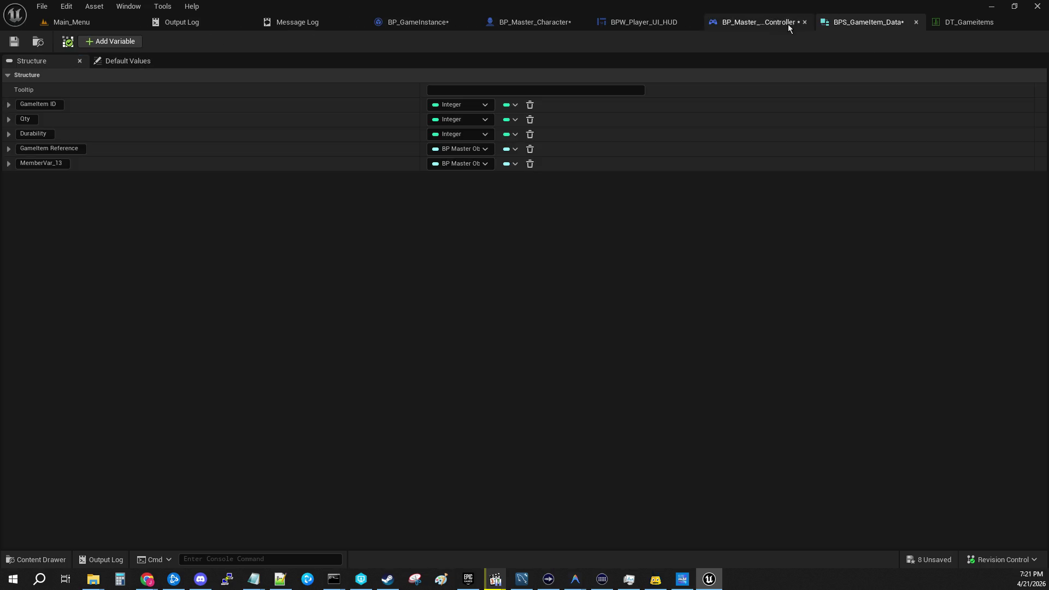
{"action": "right_click", "coordinate": [106, 162]}
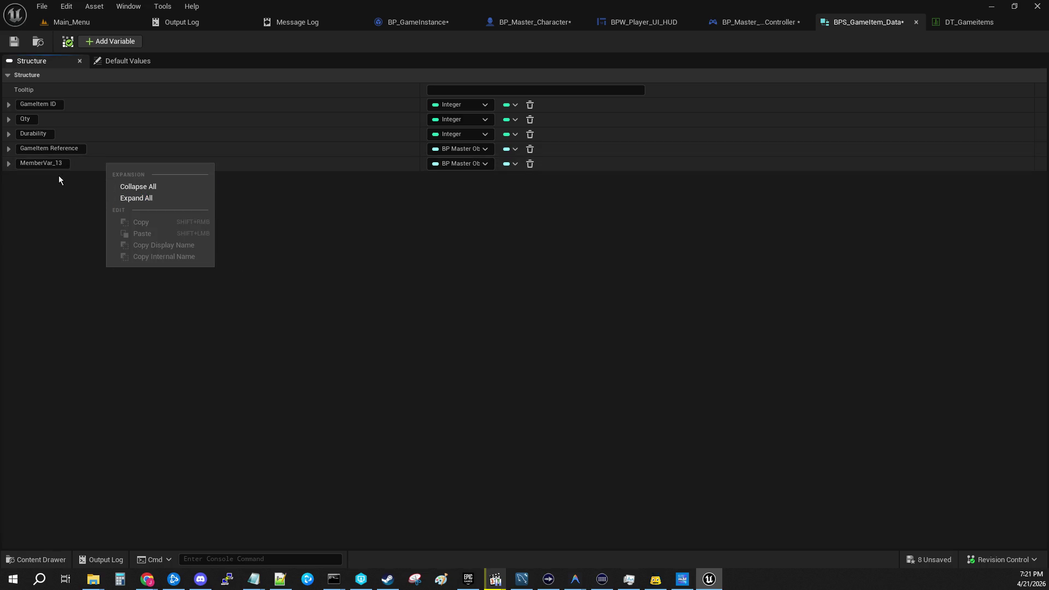
{"action": "left_click", "coordinate": [89, 165]}
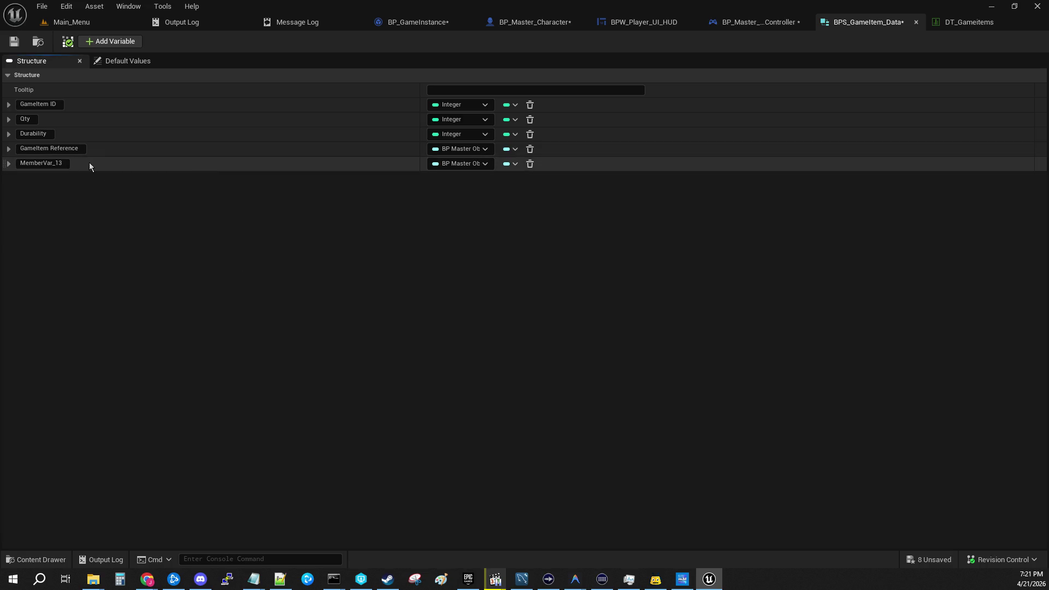
{"action": "left_click", "coordinate": [529, 165]}
{"action": "left_click", "coordinate": [13, 41]}
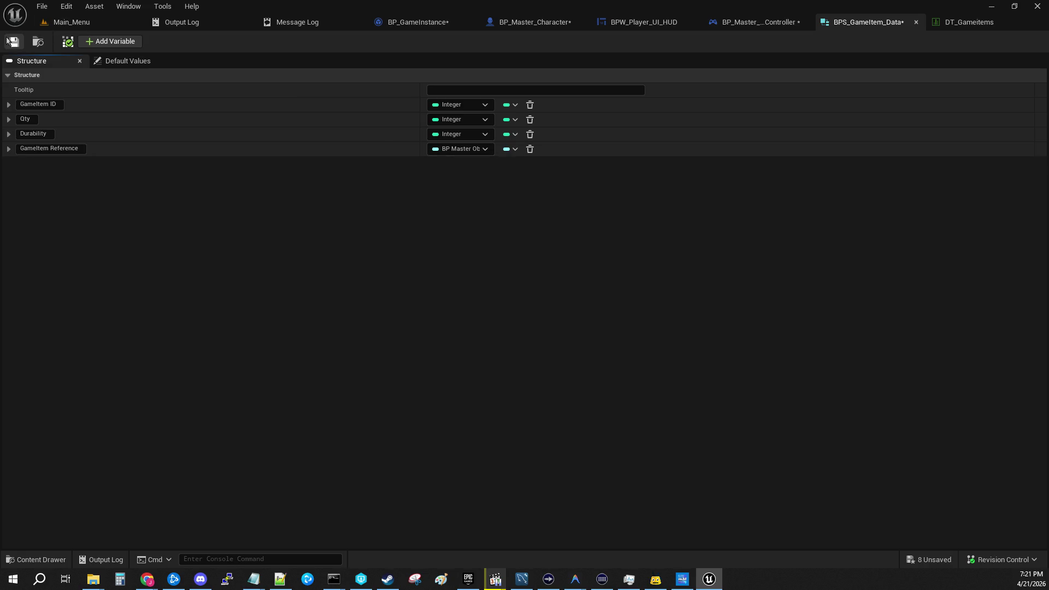
{"action": "left_click", "coordinate": [390, 22]}
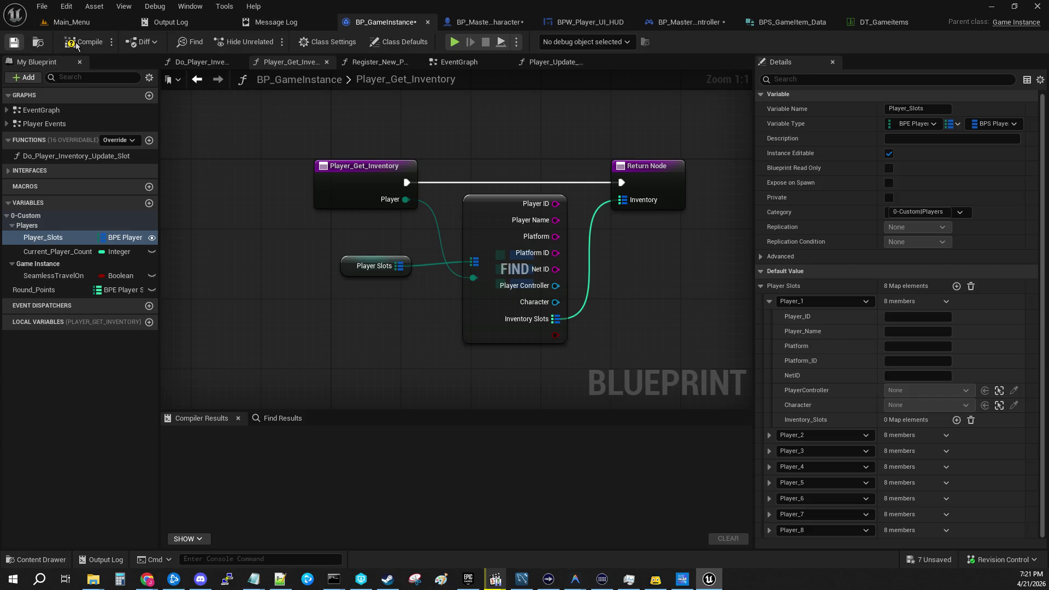
Compile BP_GameInstance and jump to the Make BPS Game Item Data node flagged for Game Item Reference
{"action": "left_click", "coordinate": [74, 44]}
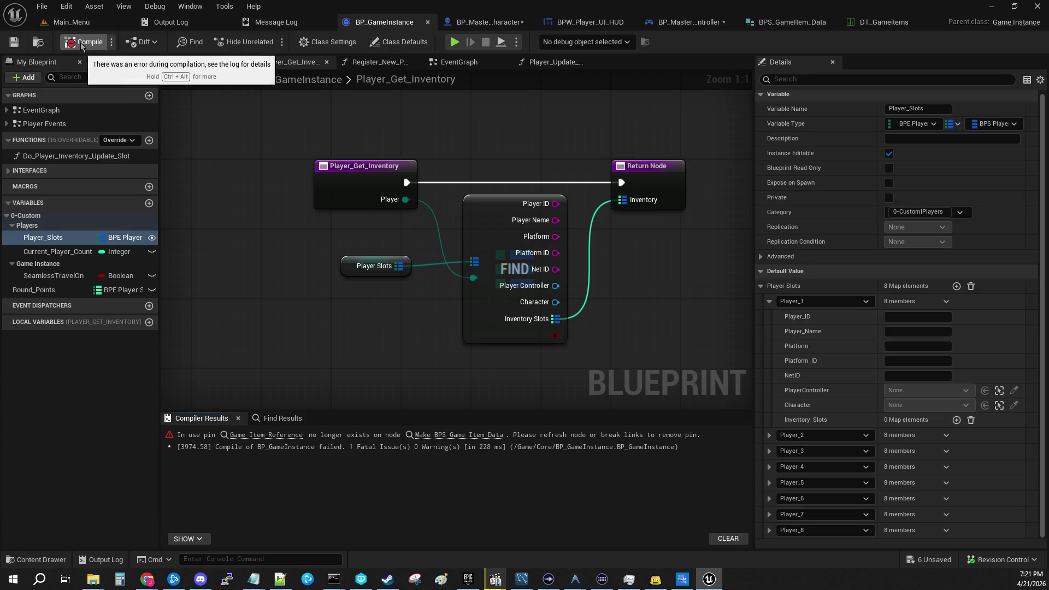
{"action": "left_click", "coordinate": [71, 44]}
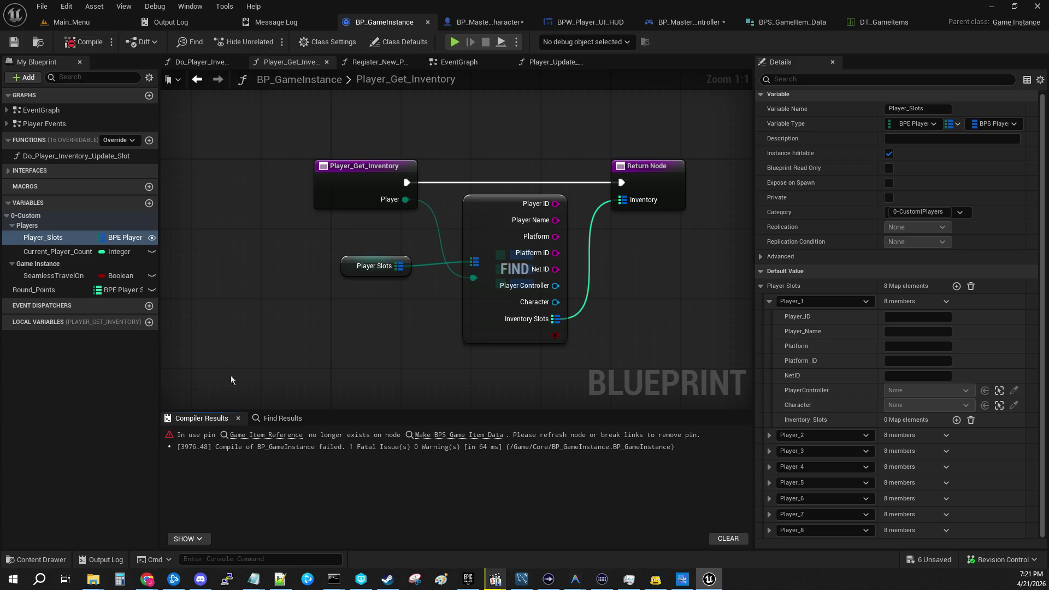
{"action": "left_click", "coordinate": [266, 437]}
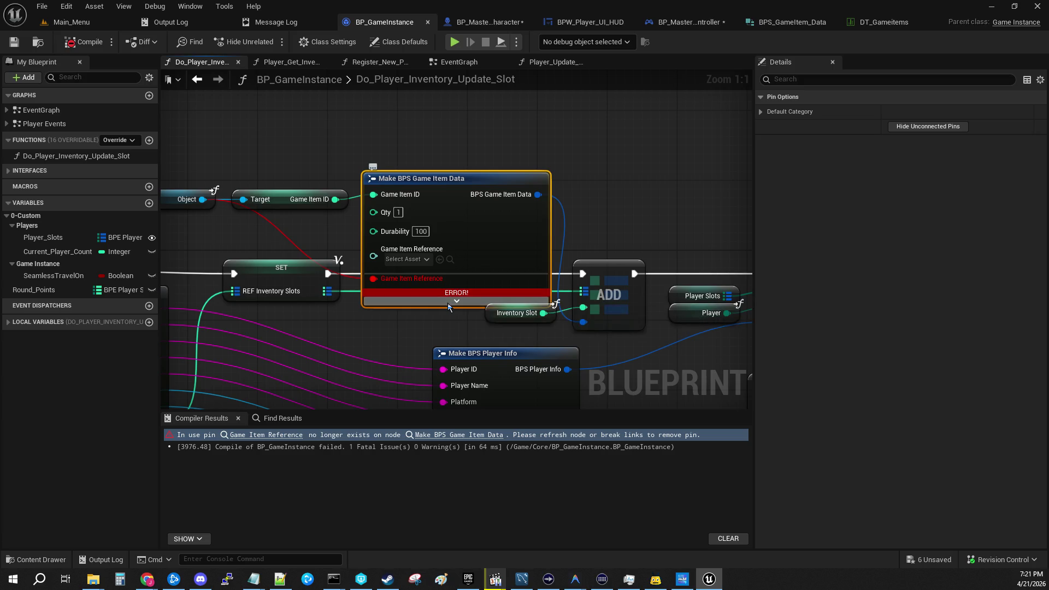
Connect Object to Game Item Reference via a conversion node and refresh Make BPS Game Item Data
{"action": "right_click", "coordinate": [512, 242]}
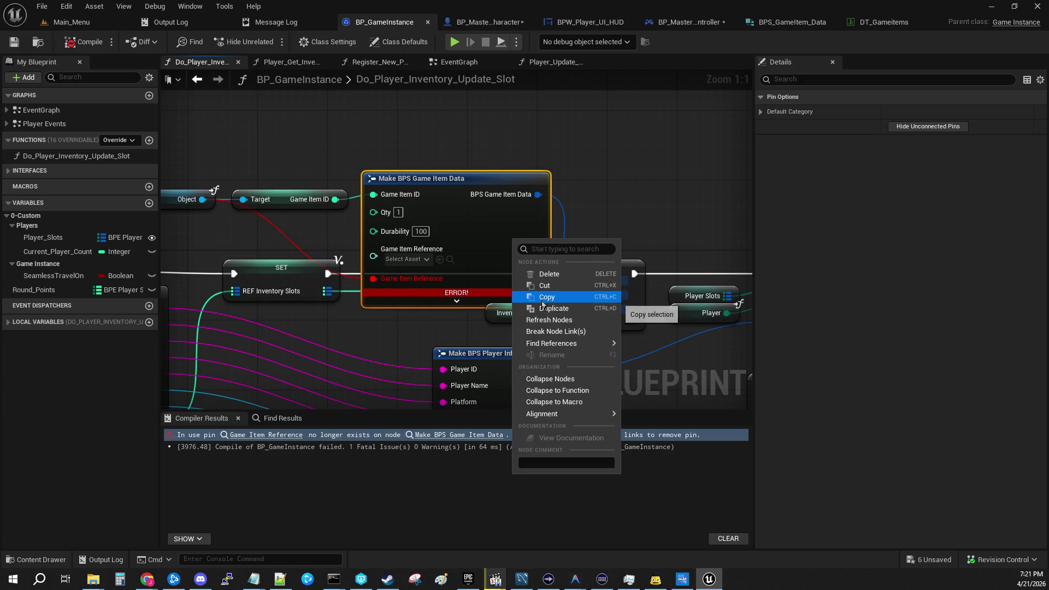
{"action": "left_click_drag", "start_coordinate": [202, 200], "coordinate": [373, 257]}
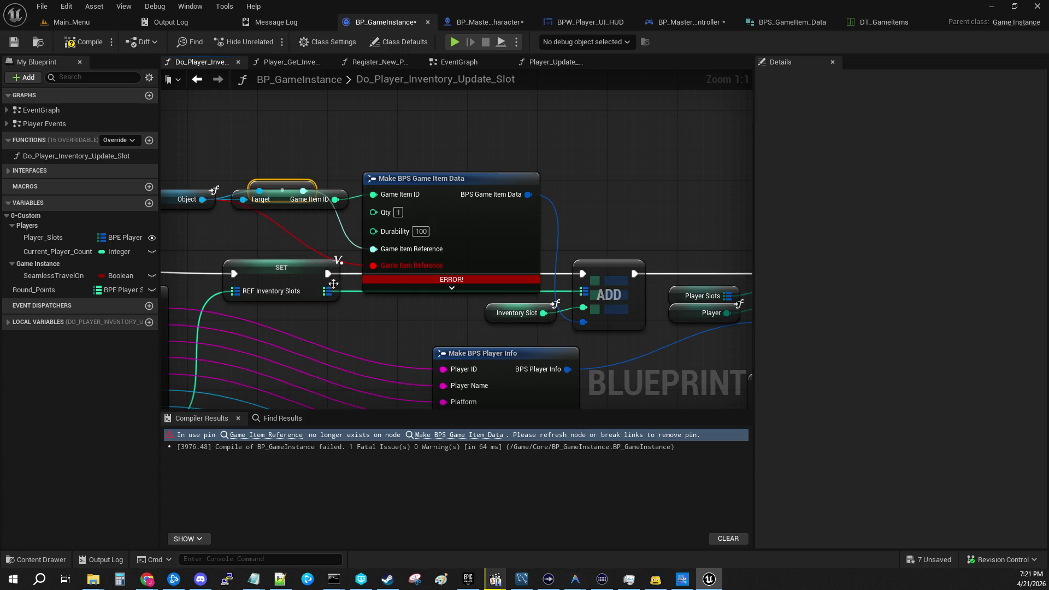
{"action": "right_click", "coordinate": [419, 220]}
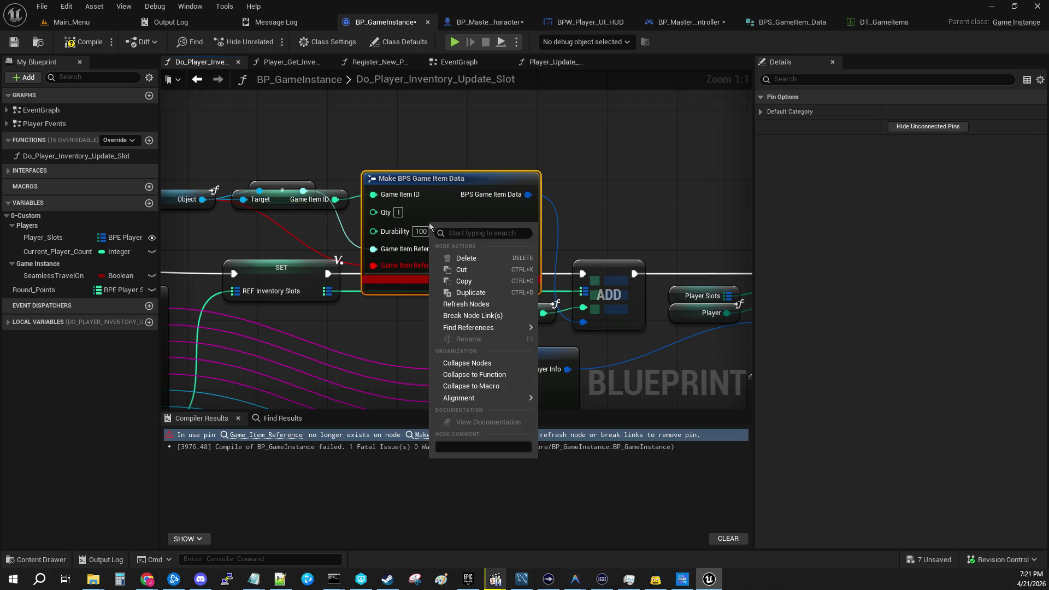
{"action": "left_click", "coordinate": [486, 309]}
{"action": "left_click_drag", "start_coordinate": [312, 183], "coordinate": [278, 235]}
Save and compile BP_GameInstance, undoing a trial comment around the conversion node
{"action": "left_click", "coordinate": [14, 42]}
{"action": "left_click", "coordinate": [69, 41]}
{"action": "left_click_drag", "start_coordinate": [296, 133], "coordinate": [382, 160]}
{"action": "key", "text": "c"}
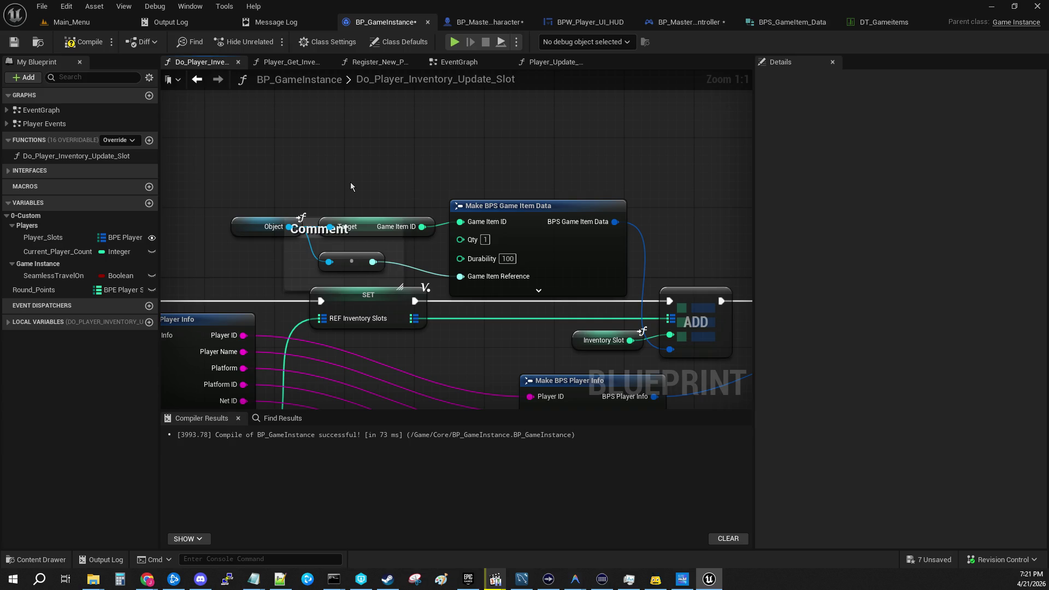
{"action": "key", "text": "ctrl+z"}
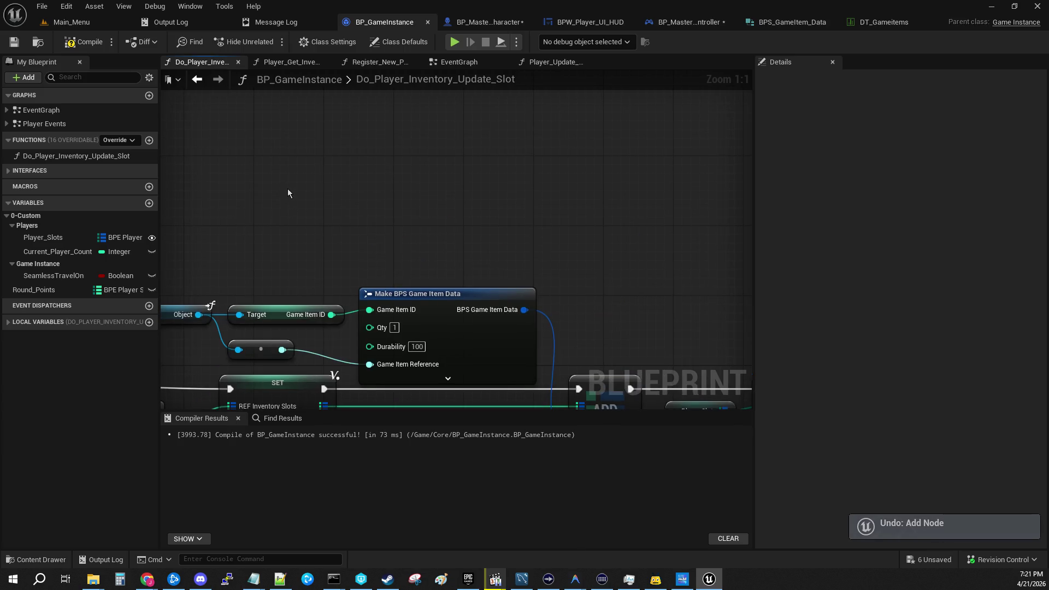
Add a comment explaining the soft reference stops the item actor lingering as a RAM ghost during map changes
{"action": "type", "text": "c"}
{"action": "type", "text": "Using soft reference f"}
{"action": "type", "text": "or the game item "}
{"action": "type", "text": "prevents"}
{"action": "type", "text": " that items"}
{"action": "key", "text": "BackSpace"}
{"action": "type", "text": "fr"}
{"action": "key", "text": "Left"}
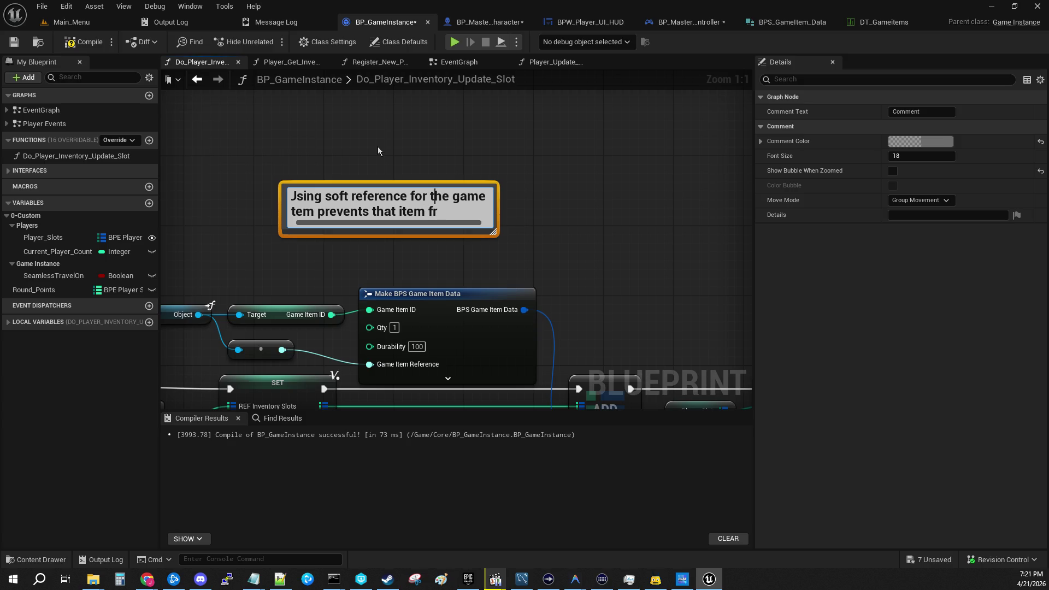
{"action": "key", "text": "ctrl+Left"}
{"action": "key", "text": "ctrl+Left"}
{"action": "key", "text": "ctrl+Left"}
{"action": "key", "text": "Right"}
{"action": "key", "text": "Right"}
{"action": "key", "text": "Right"}
{"action": "key", "text": "End"}
{"action": "key", "text": "BackSpace"}
{"action": "key", "text": "BackSpace"}
{"action": "key", "text": "BackSpace"}
{"action": "type", "text": "actor "}
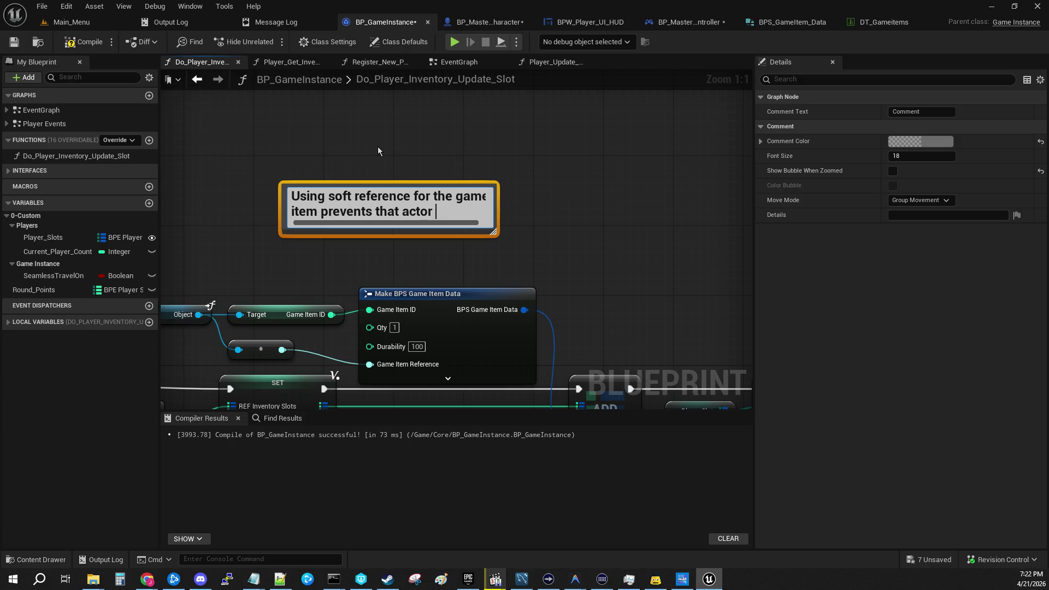
{"action": "type", "text": "from existing"}
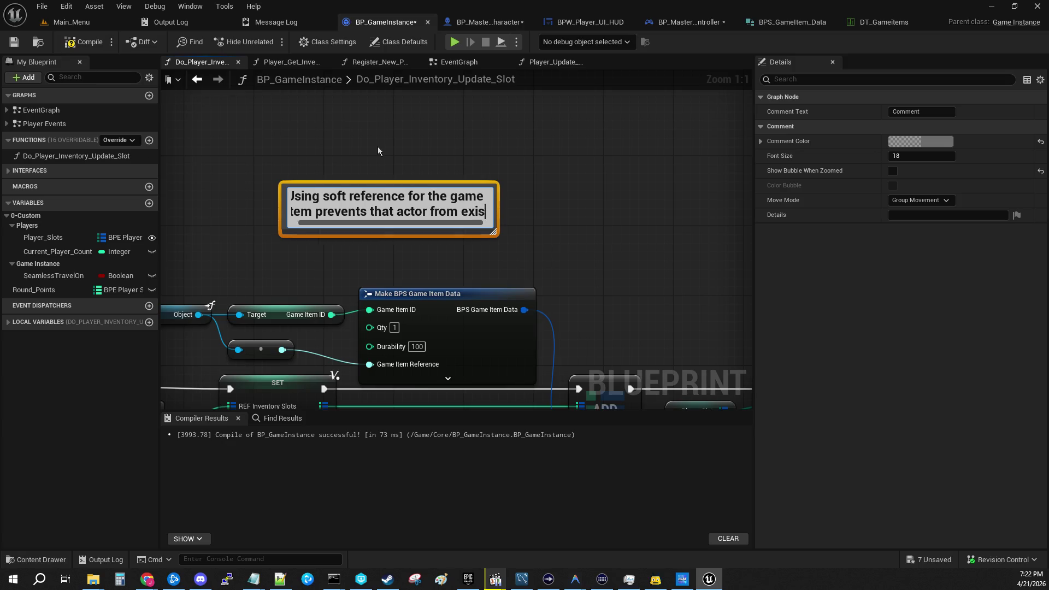
{"action": "key", "text": "BackSpace"}
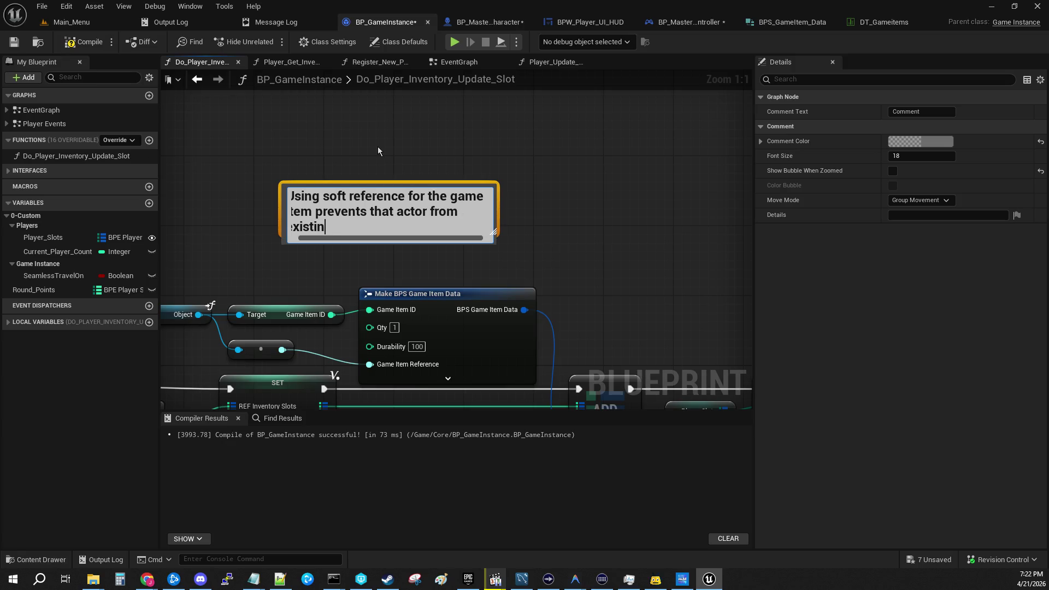
{"action": "type", "text": "g as a ghost in ram"}
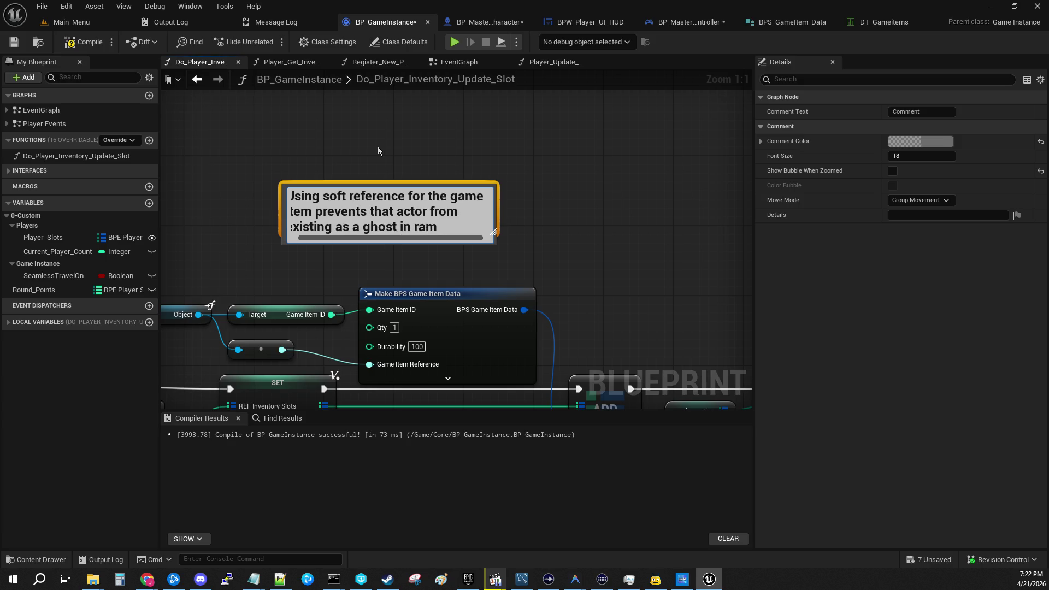
{"action": "type", "text": " during nap changes"}
Place the comment just above the item data node and recompile BP_GameInstance
{"action": "left_click", "coordinate": [629, 202]}
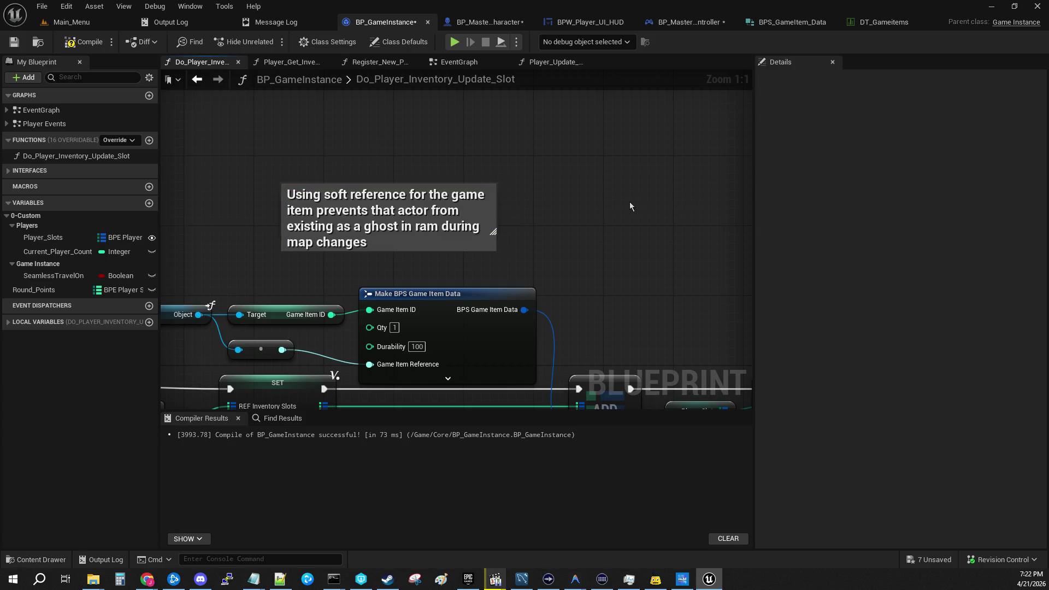
{"action": "left_click_drag", "start_coordinate": [396, 195], "coordinate": [440, 213]}
{"action": "left_click", "coordinate": [229, 98]}
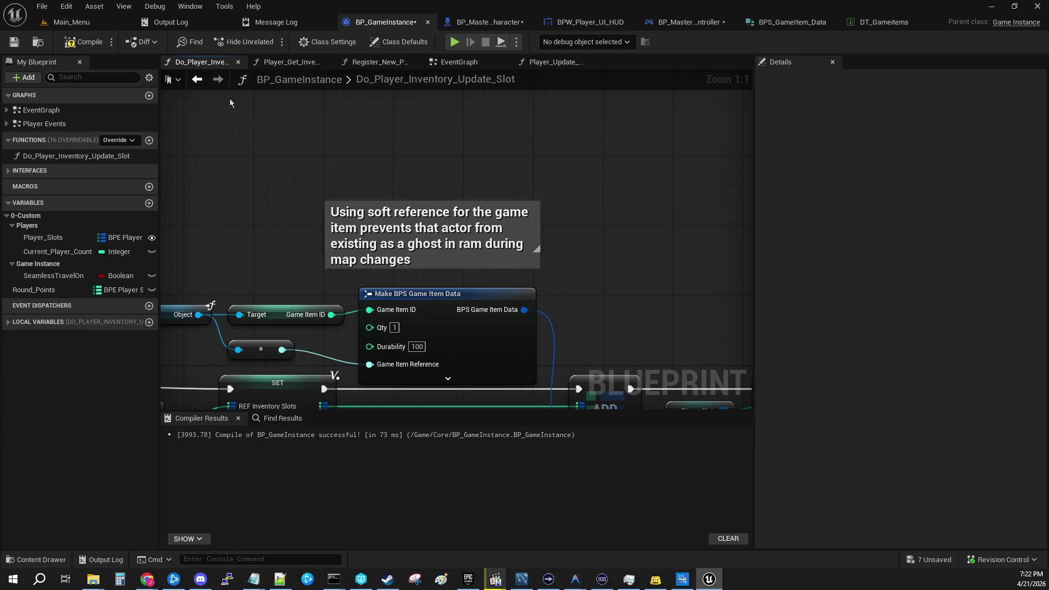
{"action": "left_click", "coordinate": [87, 44]}
In BP_Master_PlayerController, link Game Item Reference to the Is Valid reroute and compile
{"action": "left_click", "coordinate": [709, 23]}
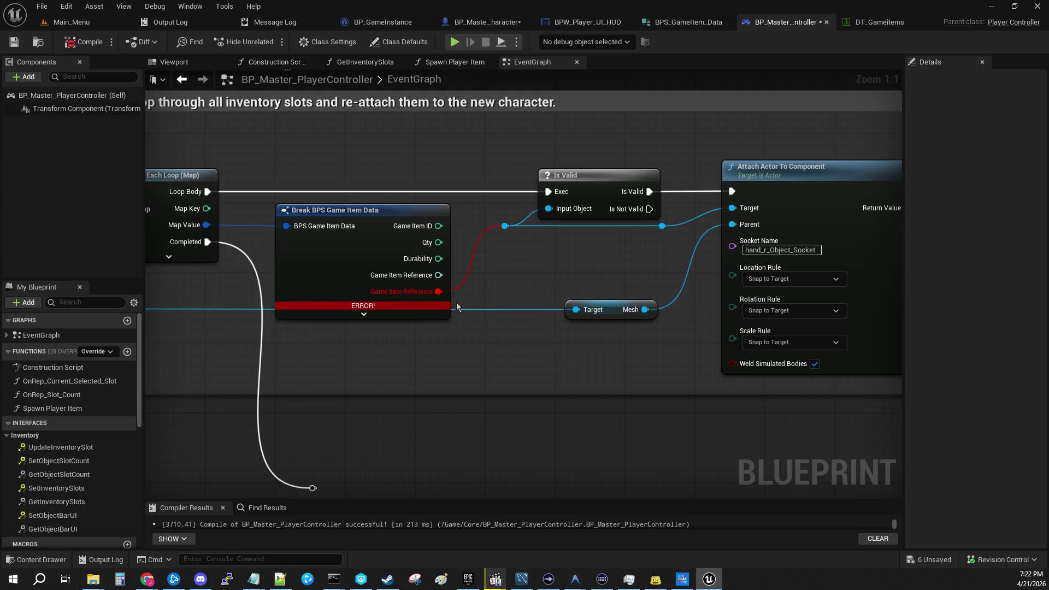
{"action": "left_click_drag", "start_coordinate": [438, 274], "coordinate": [505, 226]}
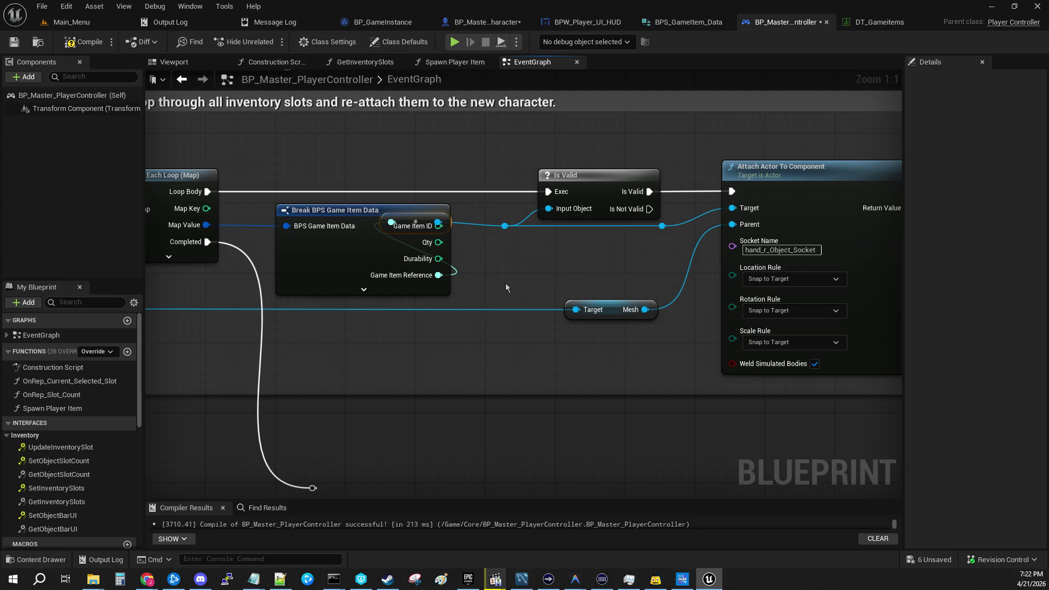
{"action": "left_click_drag", "start_coordinate": [421, 213], "coordinate": [420, 241]}
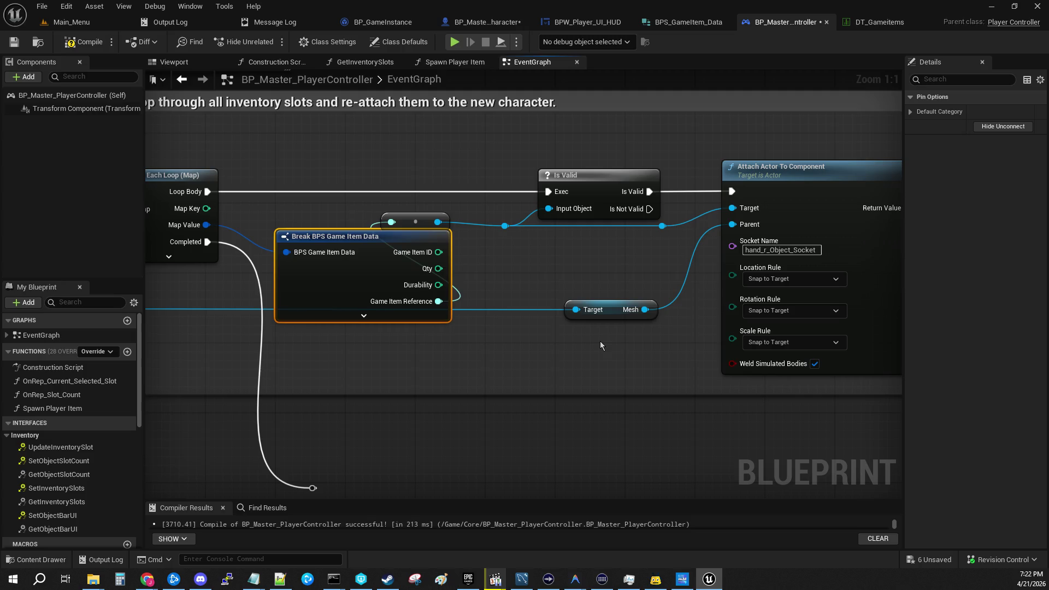
{"action": "key", "text": "ctrl+z"}
{"action": "mouse_move", "coordinate": [419, 215]}
{"action": "left_mouse_down"}
{"action": "mouse_move", "coordinate": [425, 229]}
{"action": "mouse_move", "coordinate": [501, 244]}
{"action": "mouse_move", "coordinate": [494, 271]}
{"action": "left_mouse_up"}
{"action": "left_click", "coordinate": [73, 43]}
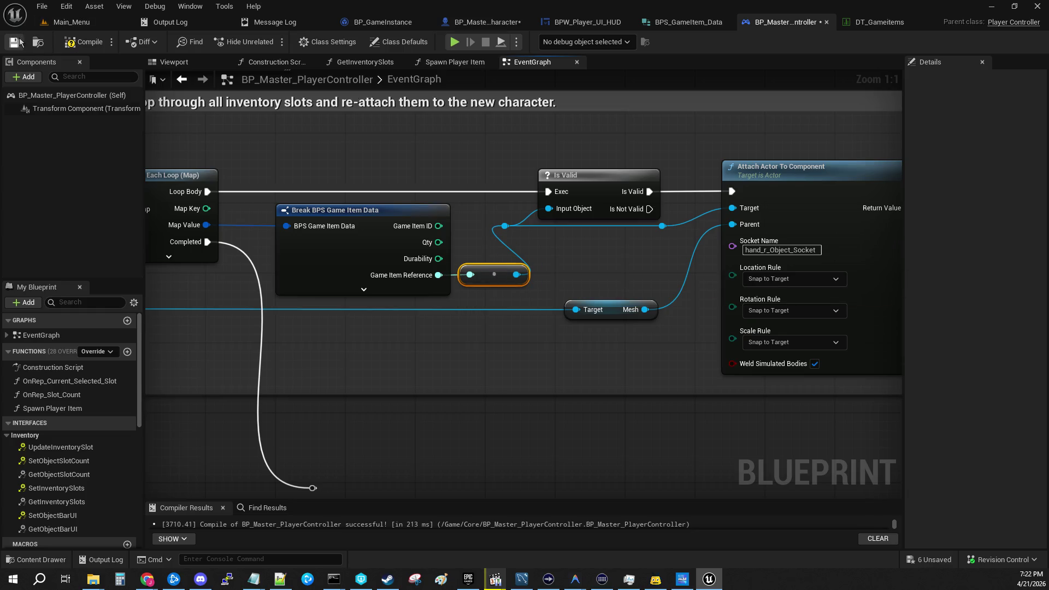
Widen the loop comment box and shift Attach Actor To Component, Mesh getter and reroute rightward
{"action": "left_click_drag", "start_coordinate": [388, 152], "coordinate": [432, 167]}
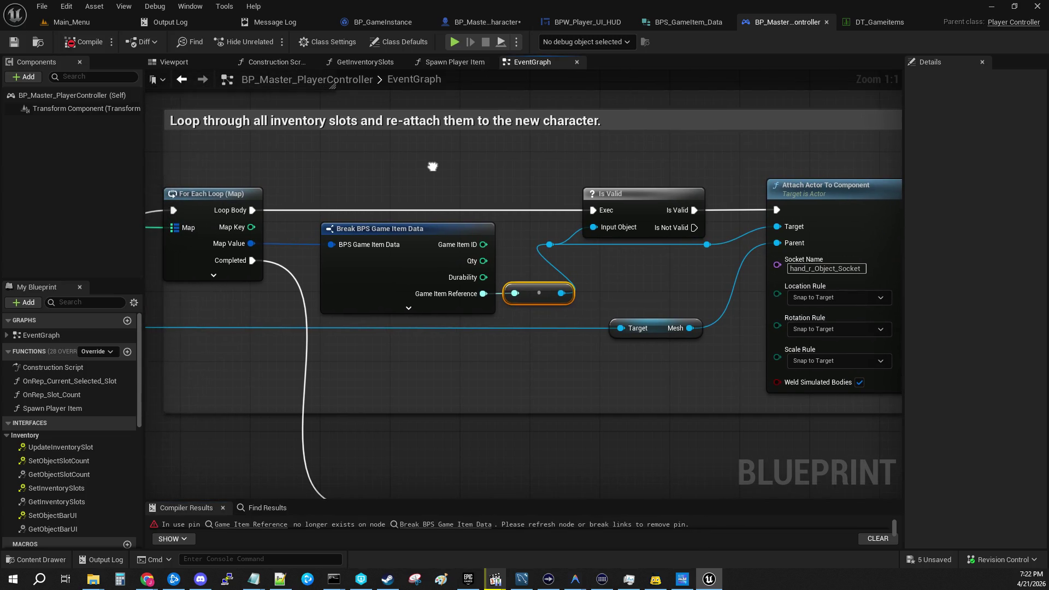
{"action": "left_click_drag", "start_coordinate": [432, 167], "coordinate": [272, 205]}
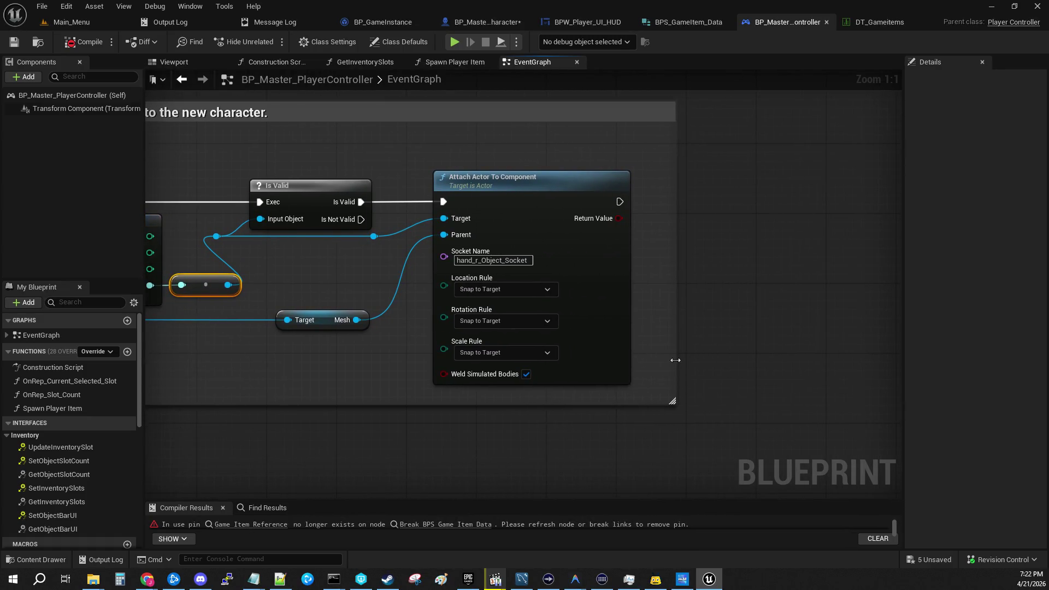
{"action": "left_click_drag", "start_coordinate": [675, 360], "coordinate": [902, 360]}
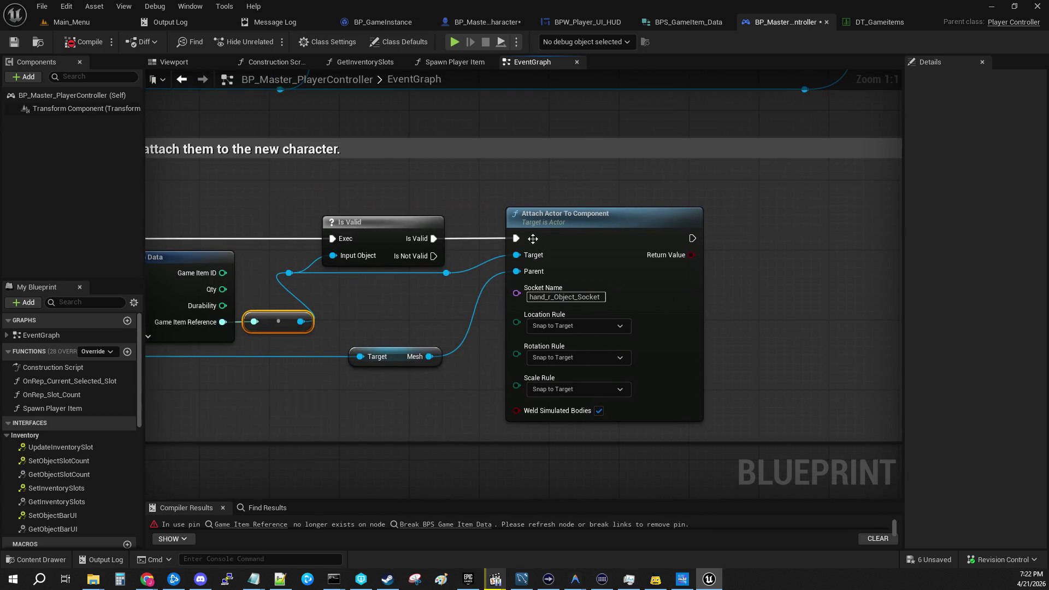
{"action": "left_click_drag", "start_coordinate": [395, 270], "coordinate": [718, 404]}
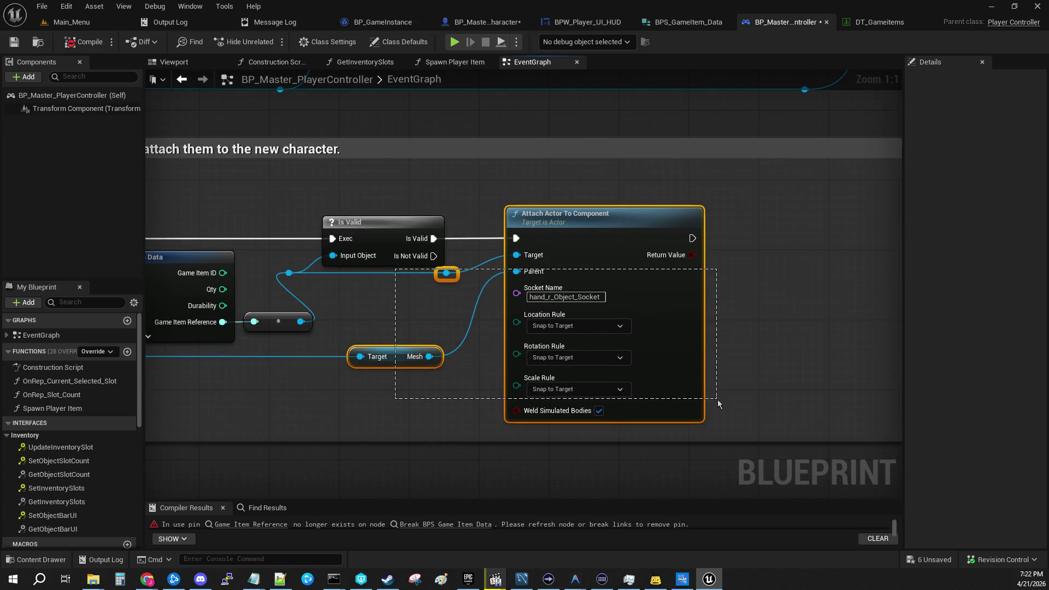
{"action": "left_click_drag", "start_coordinate": [587, 222], "coordinate": [866, 221]}
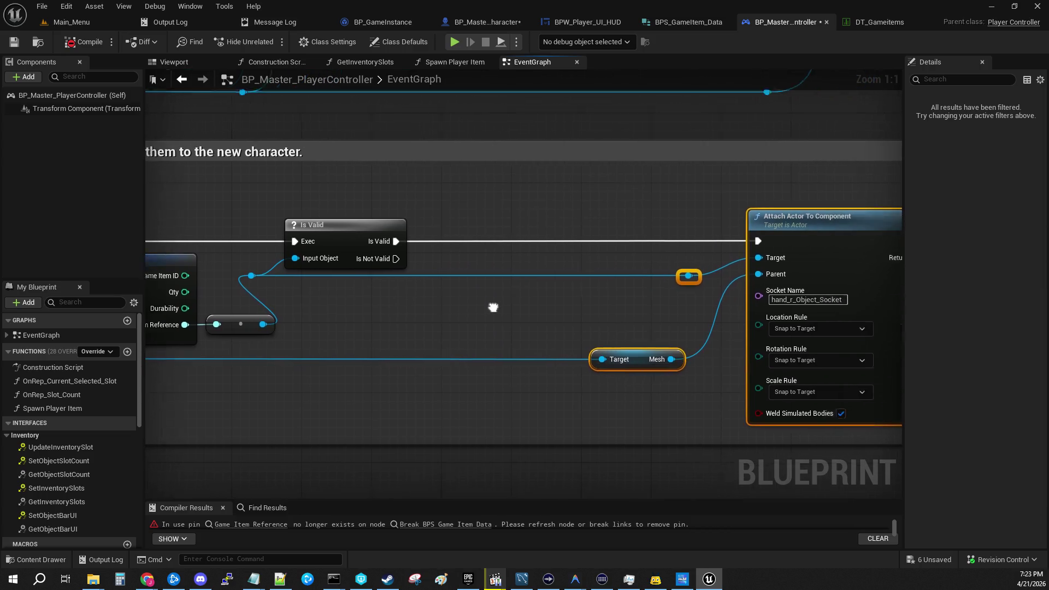
{"action": "left_click_drag", "start_coordinate": [506, 307], "coordinate": [950, 284]}
{"action": "mouse_move", "coordinate": [713, 303]}
{"action": "left_mouse_down"}
{"action": "mouse_move", "coordinate": [896, 284]}
{"action": "mouse_move", "coordinate": [904, 321]}
{"action": "mouse_move", "coordinate": [877, 323]}
{"action": "left_mouse_up"}
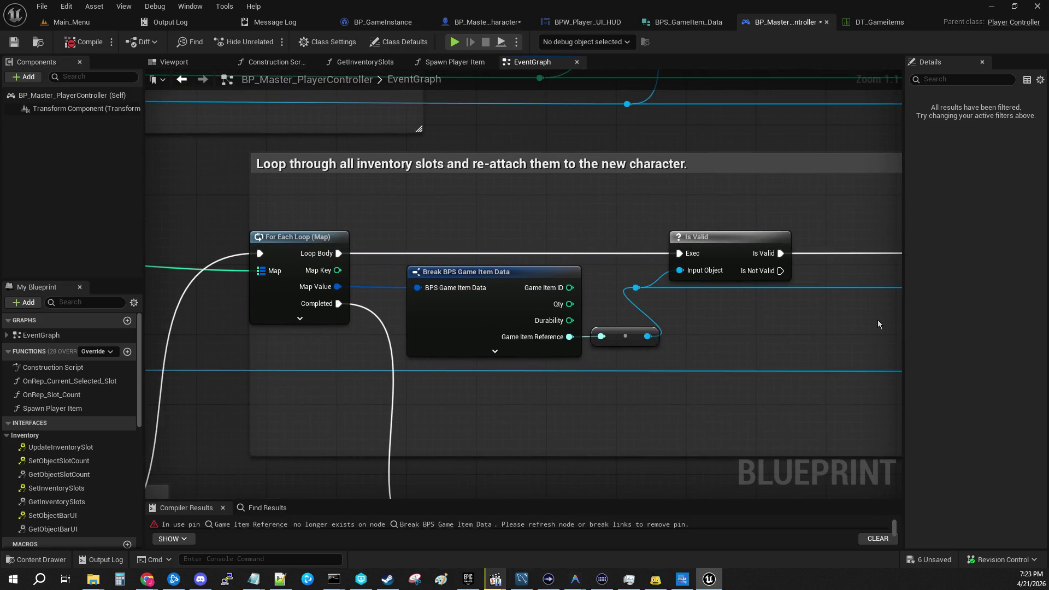
{"action": "left_click_drag", "start_coordinate": [794, 191], "coordinate": [432, 166]}
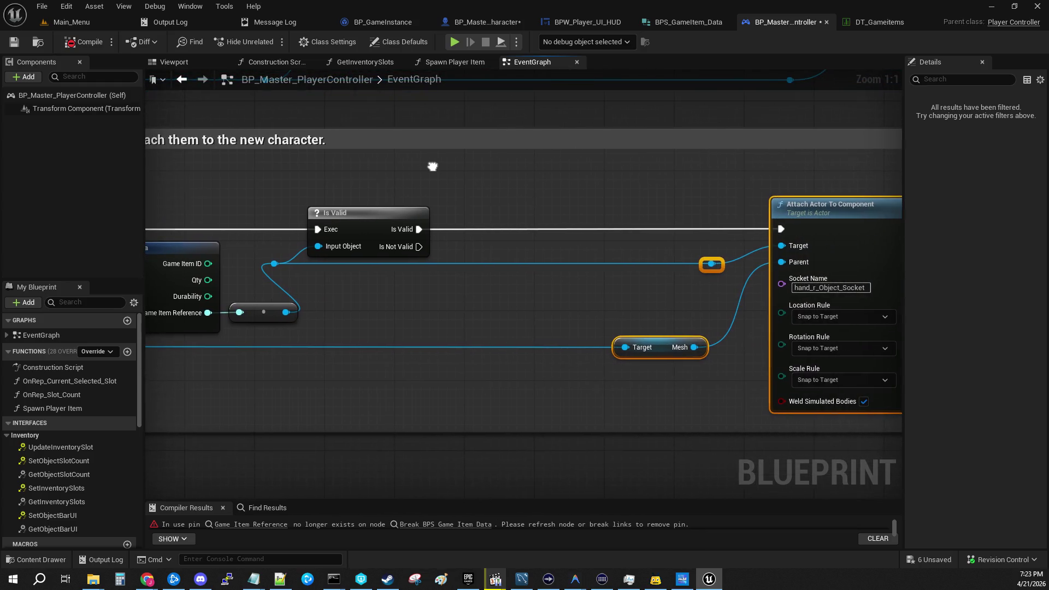
{"action": "mouse_move", "coordinate": [421, 253]}
{"action": "left_mouse_down"}
{"action": "mouse_move", "coordinate": [883, 487]}
{"action": "mouse_move", "coordinate": [257, 409]}
{"action": "mouse_move", "coordinate": [545, 417]}
{"action": "mouse_move", "coordinate": [714, 463]}
{"action": "mouse_move", "coordinate": [610, 395]}
{"action": "mouse_move", "coordinate": [414, 201]}
{"action": "mouse_move", "coordinate": [335, 304]}
{"action": "left_mouse_up"}
{"action": "left_click_drag", "start_coordinate": [572, 366], "coordinate": [632, 366]}
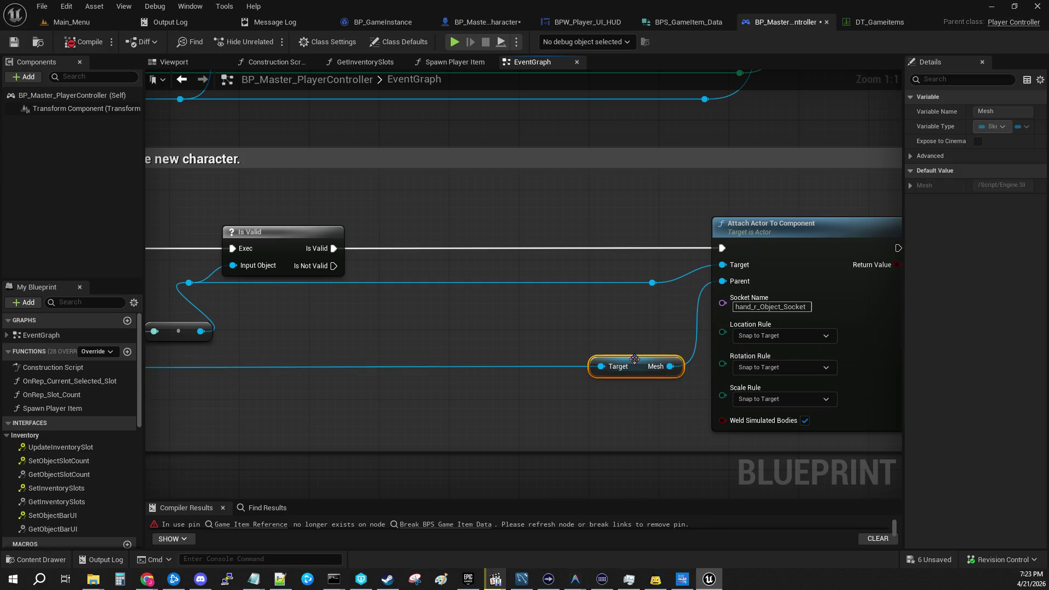
{"action": "left_click_drag", "start_coordinate": [651, 283], "coordinate": [671, 288]}
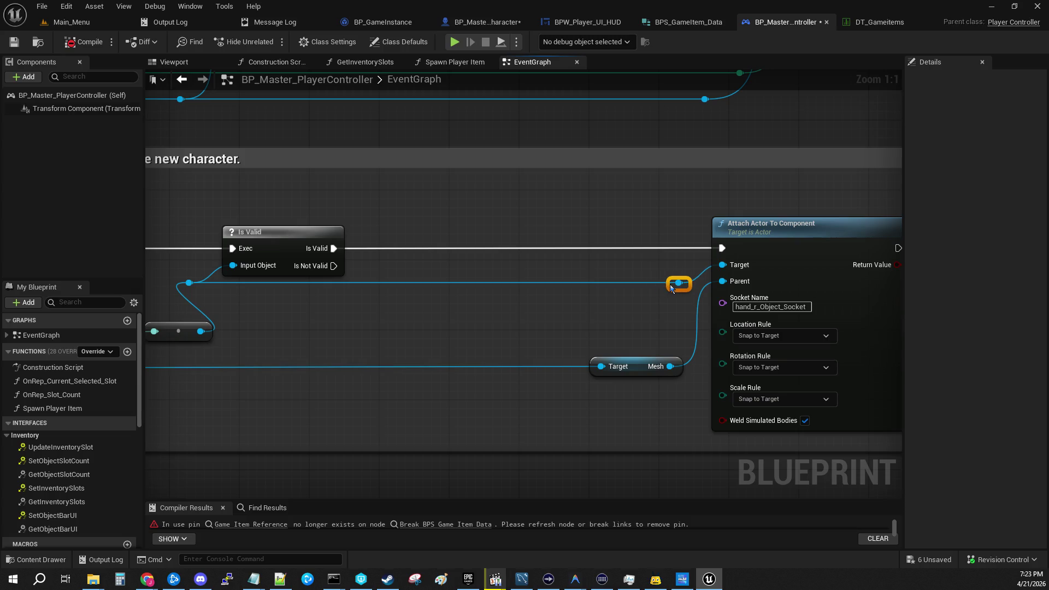
Save and recompile BP_Master_PlayerController, then jump to the erroring node
{"action": "left_click", "coordinate": [482, 317]}
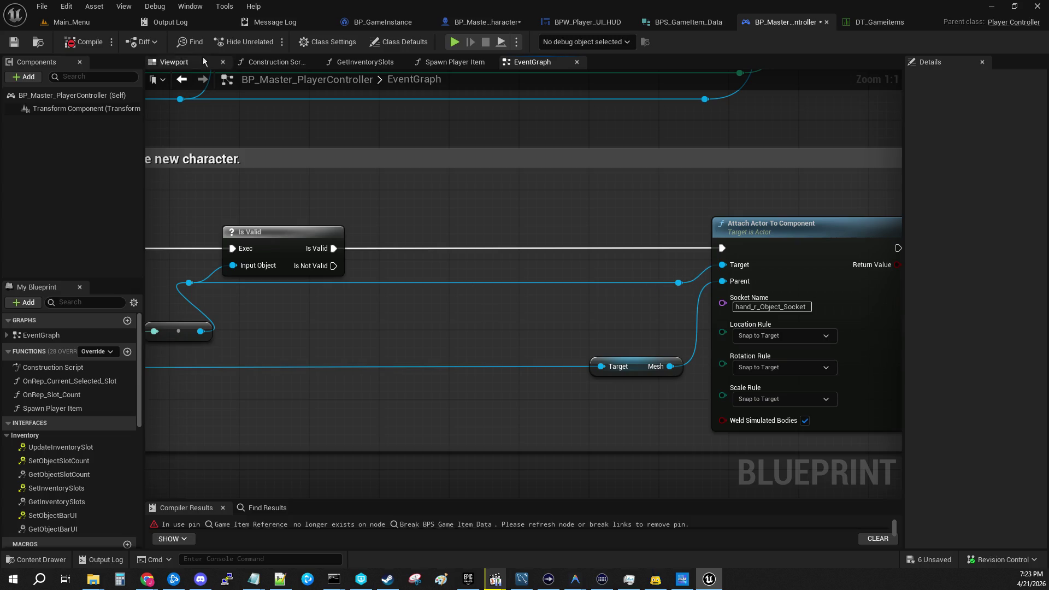
{"action": "left_click", "coordinate": [14, 42]}
{"action": "left_click", "coordinate": [82, 43]}
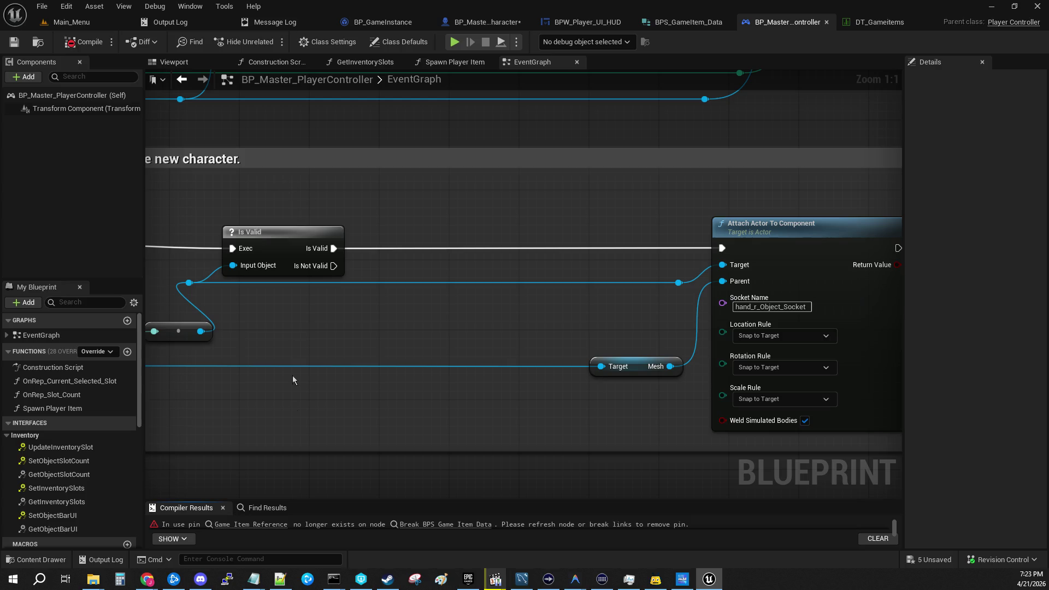
{"action": "left_click", "coordinate": [250, 525]}
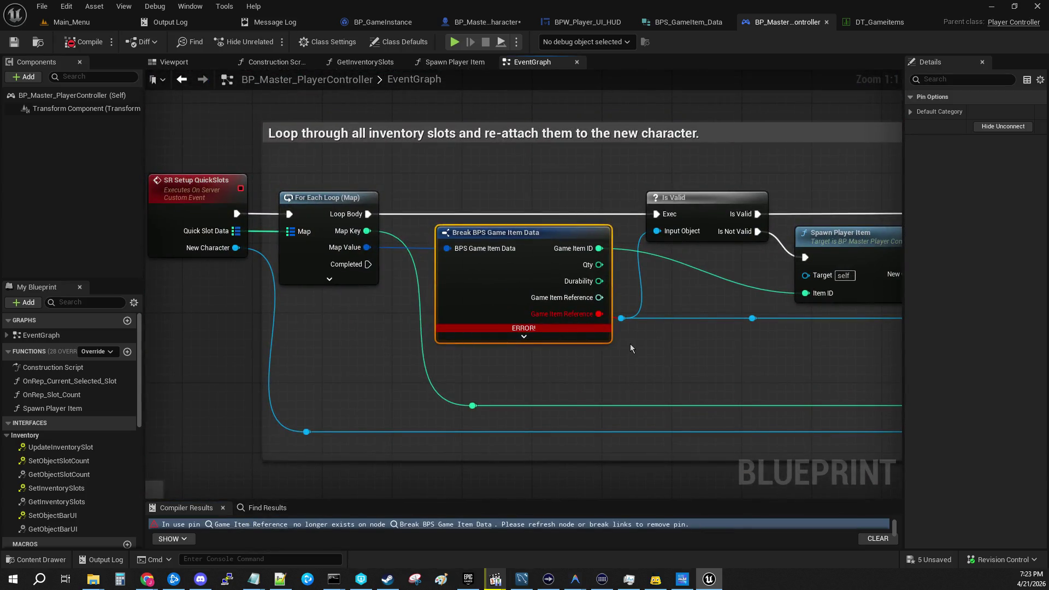
Route the first Break node's Game Item Reference into the reroute through a conversion node, then recompile
{"action": "mouse_move", "coordinate": [641, 342]}
{"action": "left_mouse_down"}
{"action": "mouse_move", "coordinate": [505, 368]}
{"action": "mouse_move", "coordinate": [575, 316]}
{"action": "mouse_move", "coordinate": [536, 327]}
{"action": "left_mouse_up"}
{"action": "mouse_move", "coordinate": [337, 197]}
{"action": "left_mouse_down"}
{"action": "mouse_move", "coordinate": [791, 334]}
{"action": "mouse_move", "coordinate": [538, 180]}
{"action": "mouse_move", "coordinate": [289, 205]}
{"action": "left_mouse_up"}
{"action": "mouse_move", "coordinate": [446, 359]}
{"action": "left_mouse_down"}
{"action": "mouse_move", "coordinate": [490, 323]}
{"action": "mouse_move", "coordinate": [507, 324]}
{"action": "left_mouse_up"}
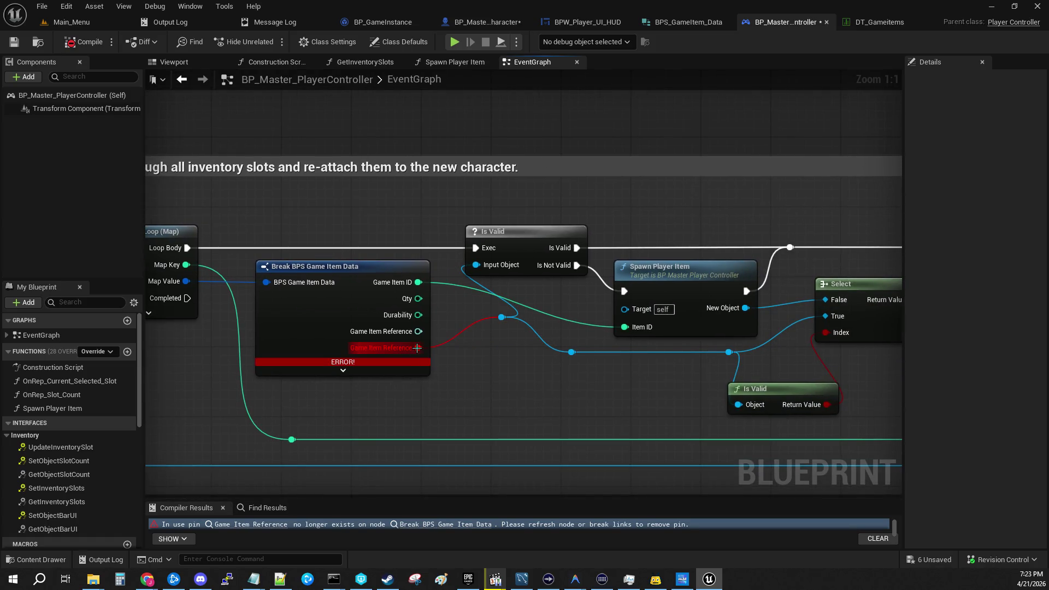
{"action": "left_click_drag", "start_coordinate": [418, 331], "coordinate": [502, 317]}
{"action": "mouse_move", "coordinate": [437, 293]}
{"action": "left_mouse_down"}
{"action": "mouse_move", "coordinate": [485, 377]}
{"action": "mouse_move", "coordinate": [442, 379]}
{"action": "mouse_move", "coordinate": [463, 382]}
{"action": "left_mouse_up"}
{"action": "left_click_drag", "start_coordinate": [492, 317], "coordinate": [443, 326]}
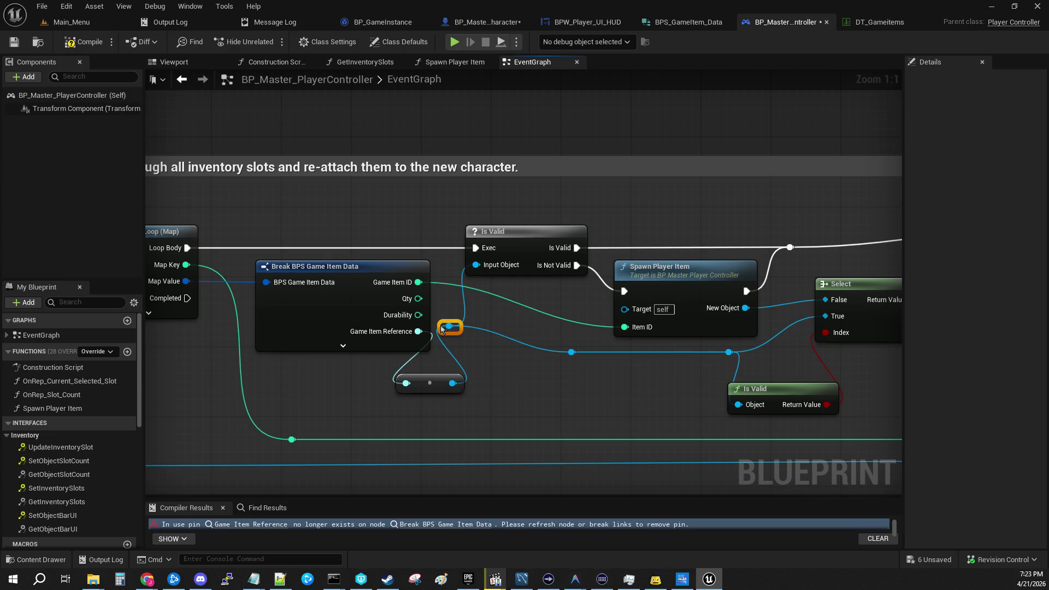
{"action": "left_click", "coordinate": [81, 42]}
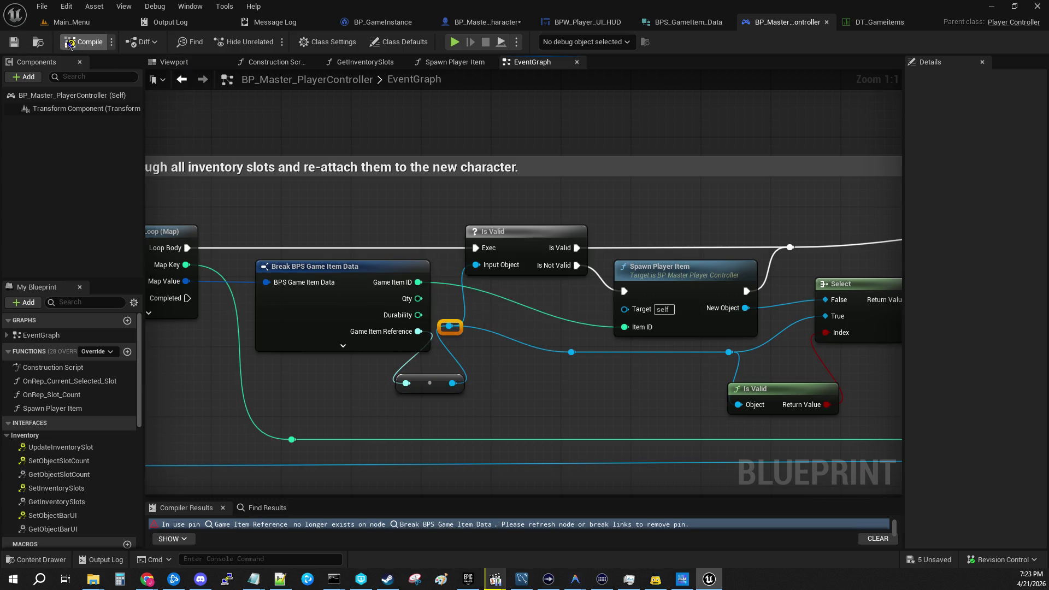
Link the second flagged Game Item Reference to Is Valid, place its conversion node, and save
{"action": "left_click", "coordinate": [276, 525]}
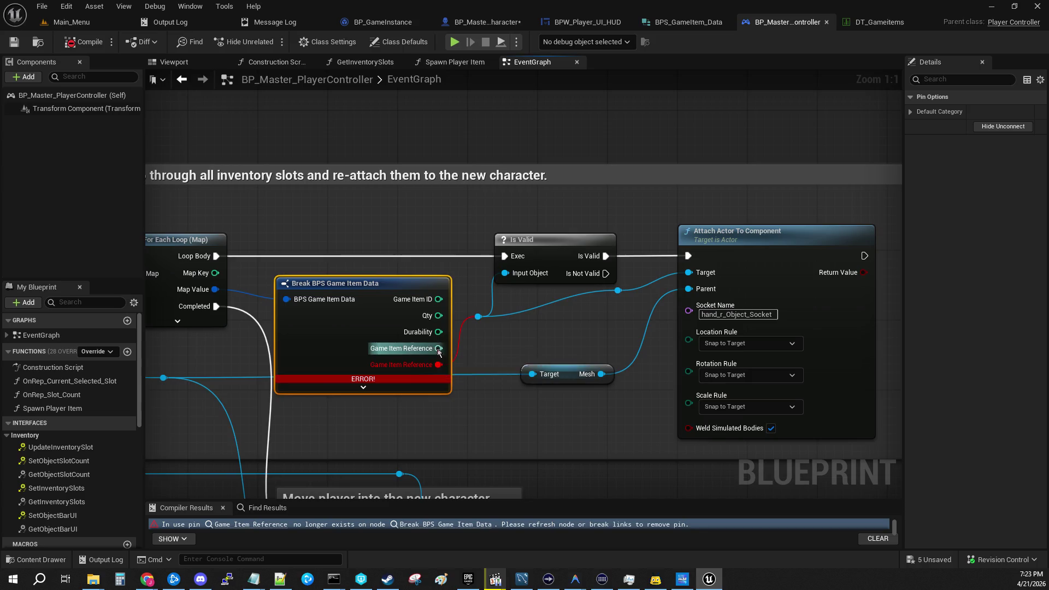
{"action": "left_click_drag", "start_coordinate": [438, 348], "coordinate": [483, 325]}
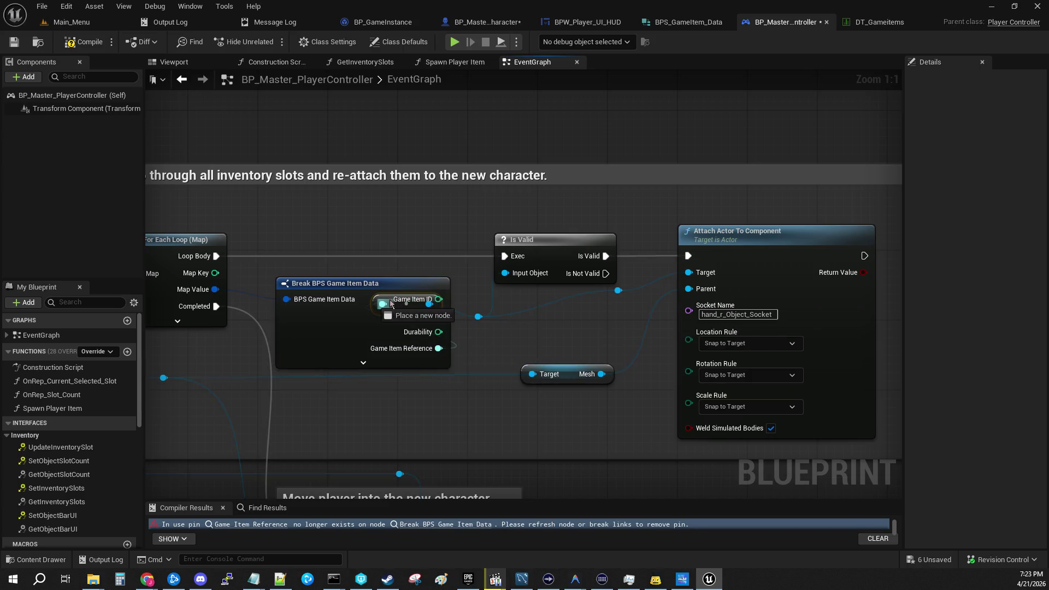
{"action": "mouse_move", "coordinate": [387, 297]}
{"action": "left_mouse_down"}
{"action": "mouse_move", "coordinate": [497, 341]}
{"action": "mouse_move", "coordinate": [336, 269]}
{"action": "left_mouse_up"}
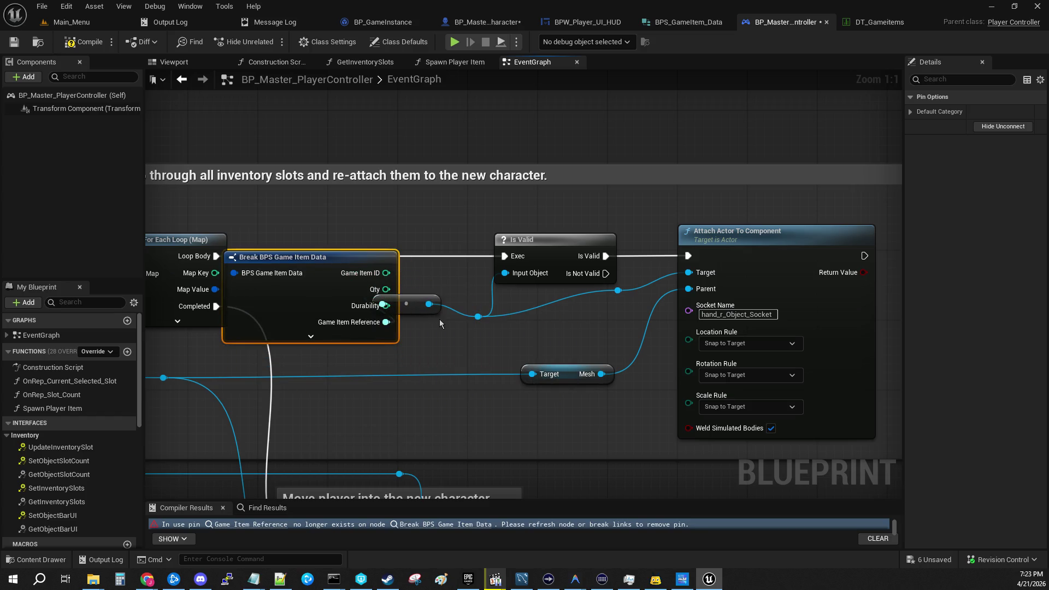
{"action": "key", "text": "ctrl+z"}
{"action": "left_click_drag", "start_coordinate": [413, 311], "coordinate": [526, 359]}
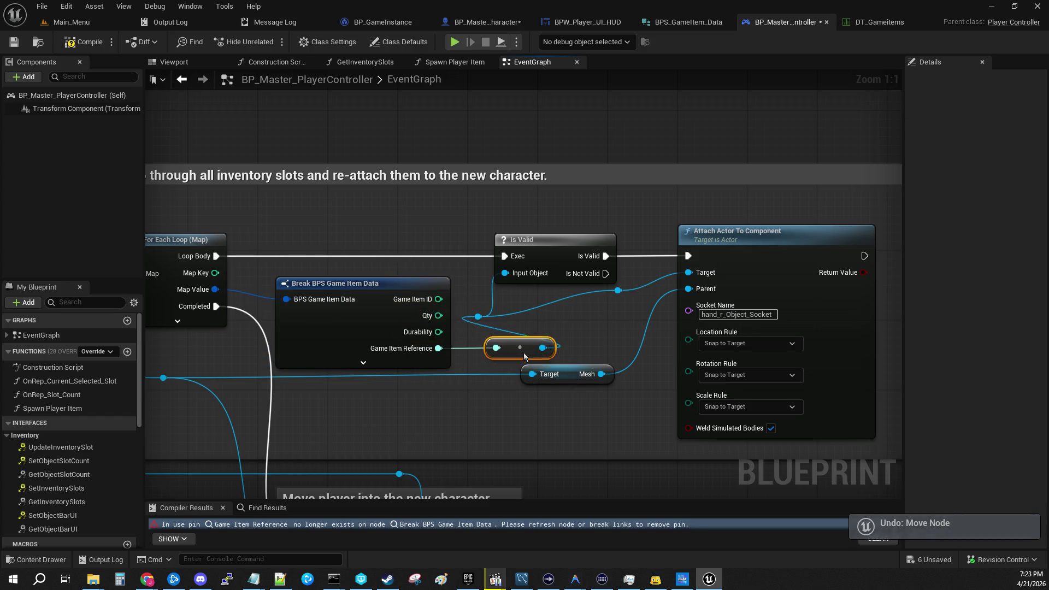
{"action": "mouse_move", "coordinate": [365, 209]}
{"action": "left_mouse_down"}
{"action": "mouse_move", "coordinate": [890, 228]}
{"action": "mouse_move", "coordinate": [1044, 197]}
{"action": "left_mouse_up"}
{"action": "left_click_drag", "start_coordinate": [383, 219], "coordinate": [874, 246]}
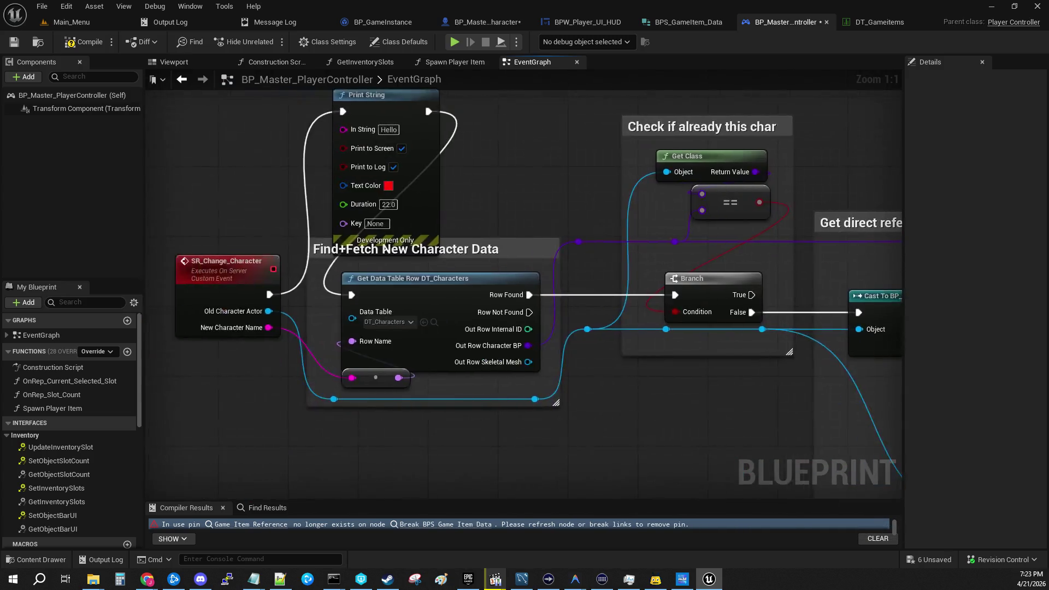
{"action": "left_click_drag", "start_coordinate": [956, 229], "coordinate": [383, 218]}
{"action": "left_click_drag", "start_coordinate": [839, 209], "coordinate": [322, 182]}
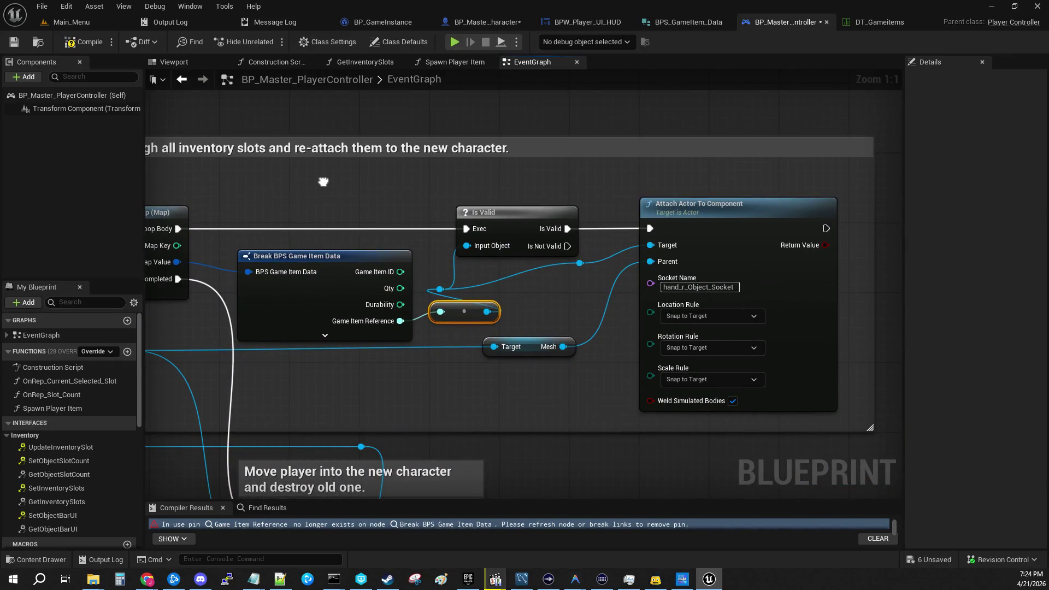
{"action": "left_click", "coordinate": [13, 42]}
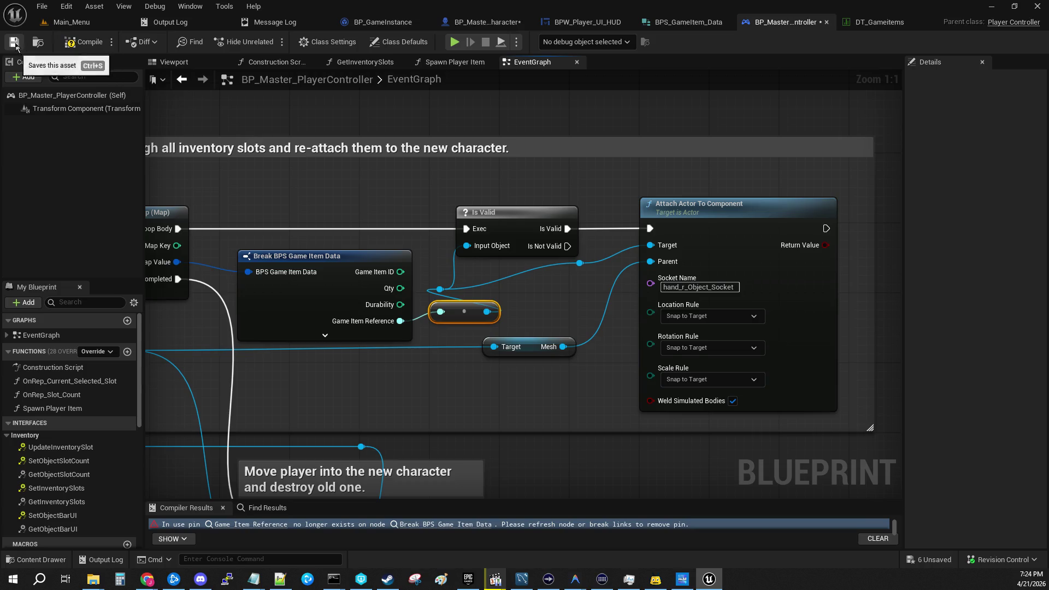
Recompile BP_Master_PlayerController, review its compile errors in an enlarged Compiler Results panel, then save and recompile
{"action": "key", "text": "F7"}
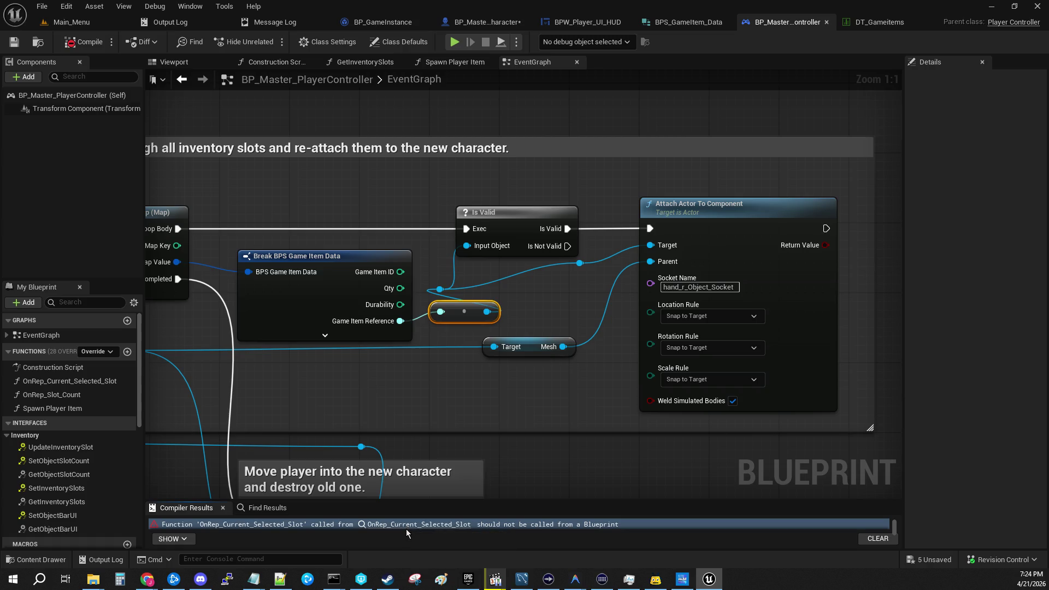
{"action": "mouse_move", "coordinate": [433, 500]}
{"action": "left_mouse_down"}
{"action": "mouse_move", "coordinate": [433, 426]}
{"action": "mouse_move", "coordinate": [432, 470]}
{"action": "left_mouse_up"}
{"action": "left_click", "coordinate": [430, 495]}
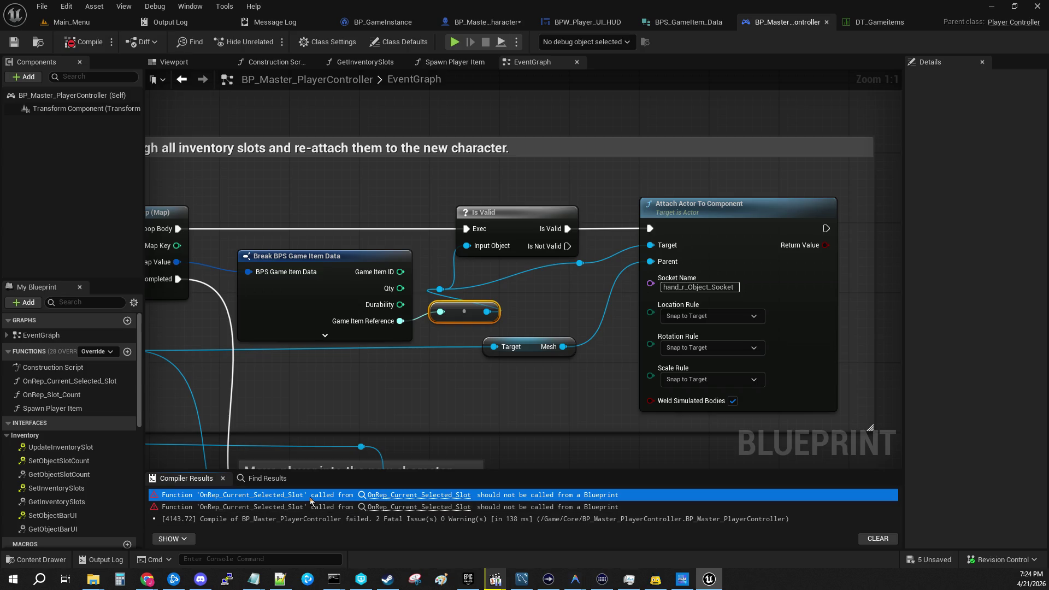
{"action": "left_click", "coordinate": [267, 508]}
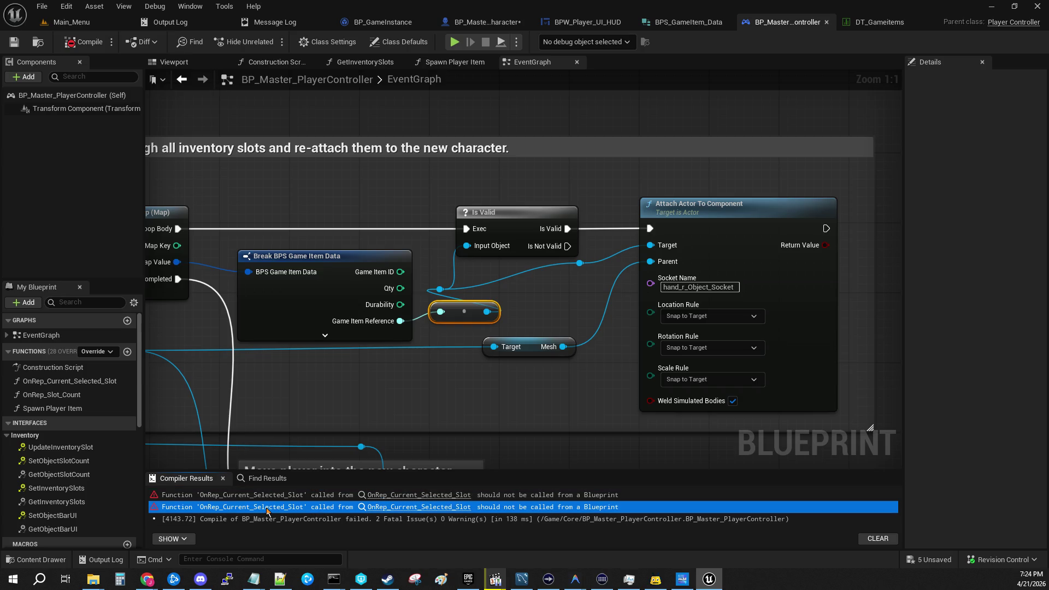
{"action": "left_click", "coordinate": [12, 49]}
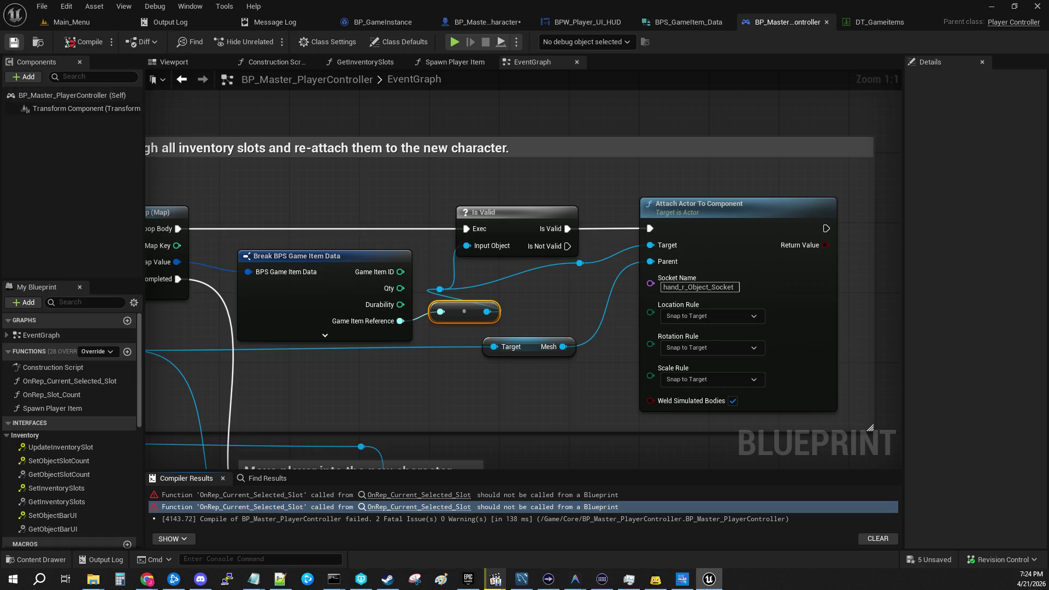
{"action": "left_click", "coordinate": [77, 44]}
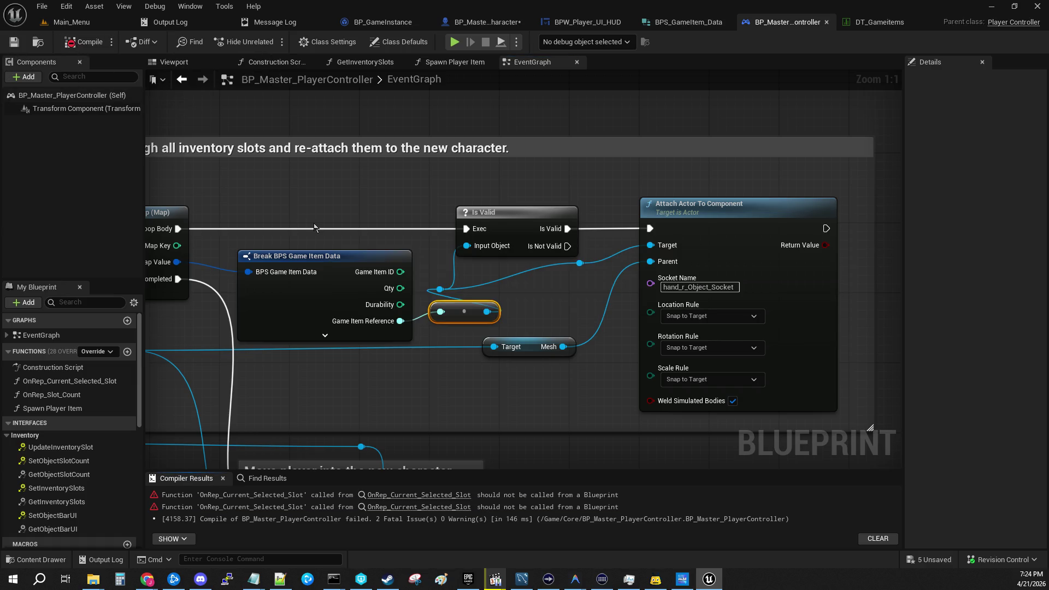
Open the OnRep_Current_Selected_Slot function from the errors, then close the player controller blueprint
{"action": "left_click", "coordinate": [552, 507]}
{"action": "left_click", "coordinate": [454, 511]}
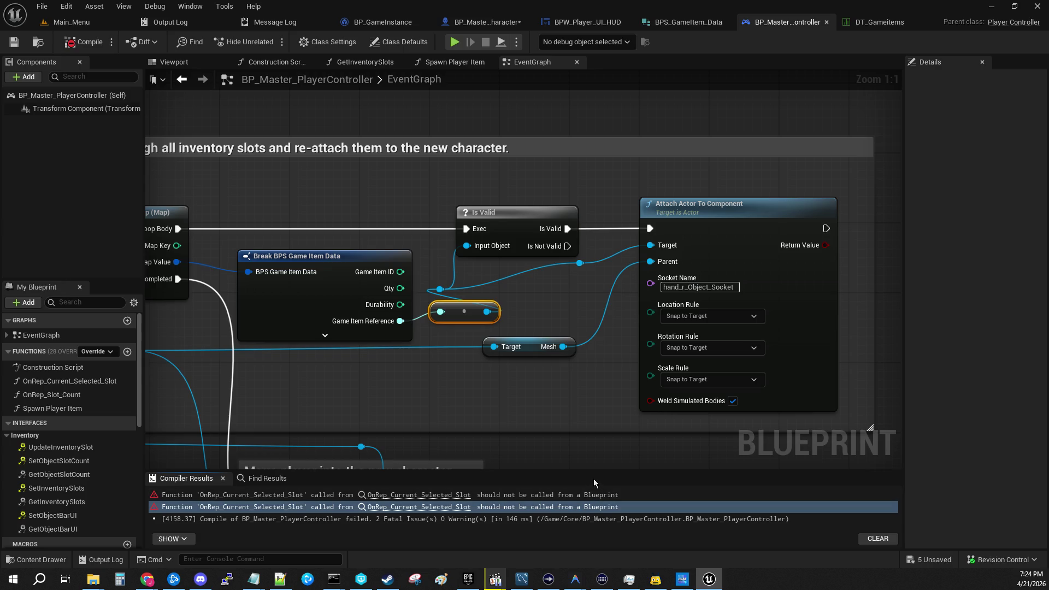
{"action": "left_click_drag", "start_coordinate": [586, 471], "coordinate": [587, 437]}
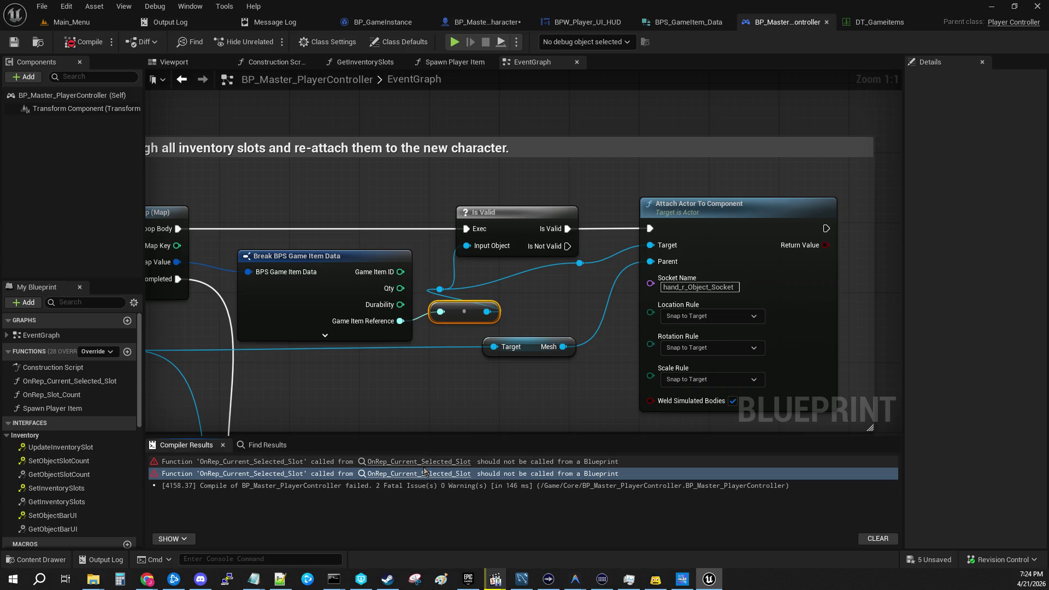
{"action": "double_click", "coordinate": [79, 382]}
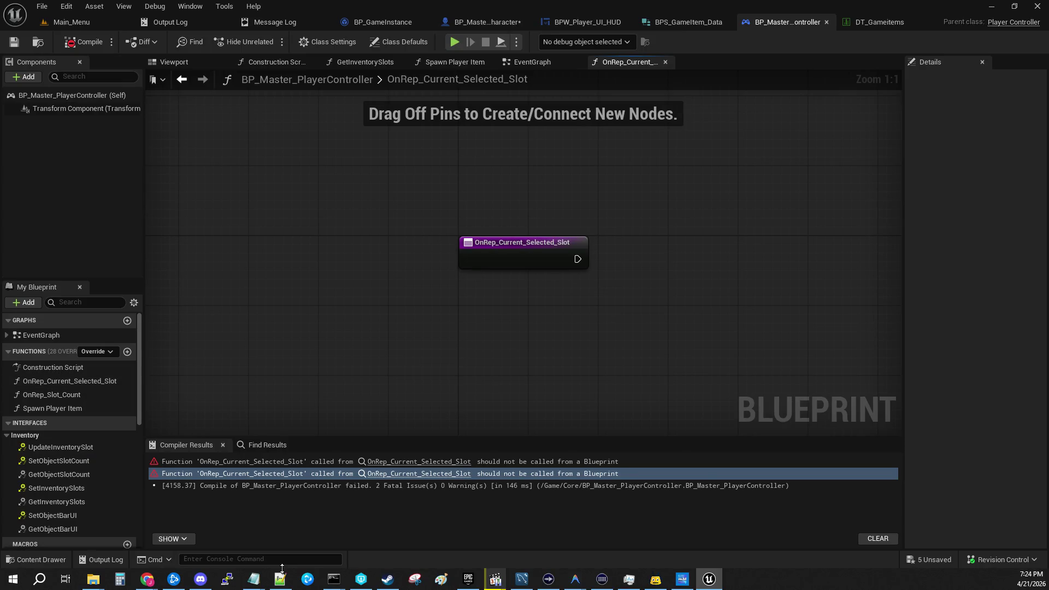
{"action": "left_click", "coordinate": [826, 23]}
{"action": "left_click", "coordinate": [76, 22]}
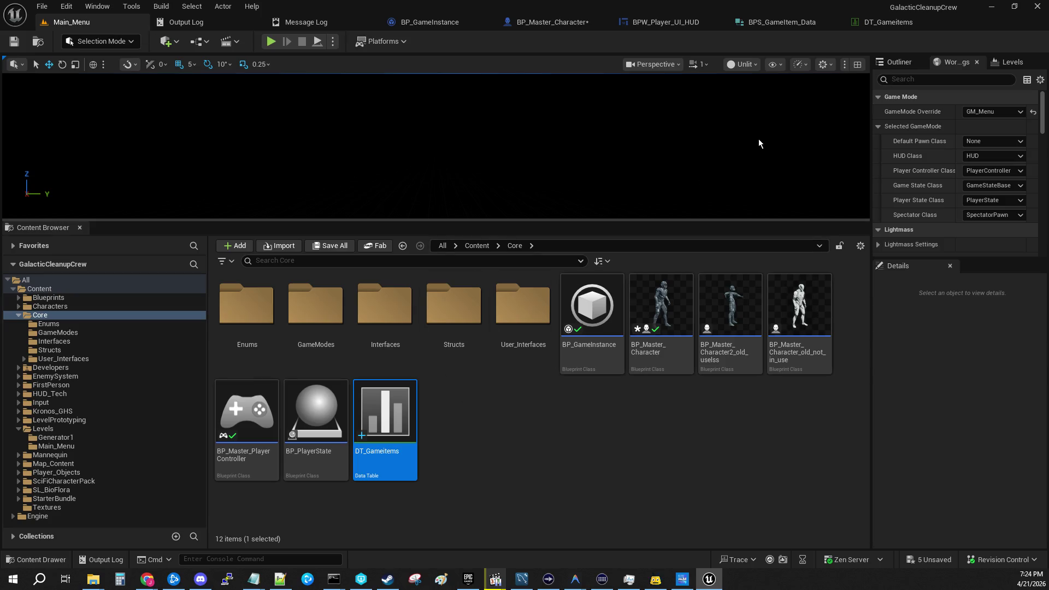
Save and compile BP_Master_Character and jump to the erroring Break BPS Game Item Data node
{"action": "left_click", "coordinate": [567, 24]}
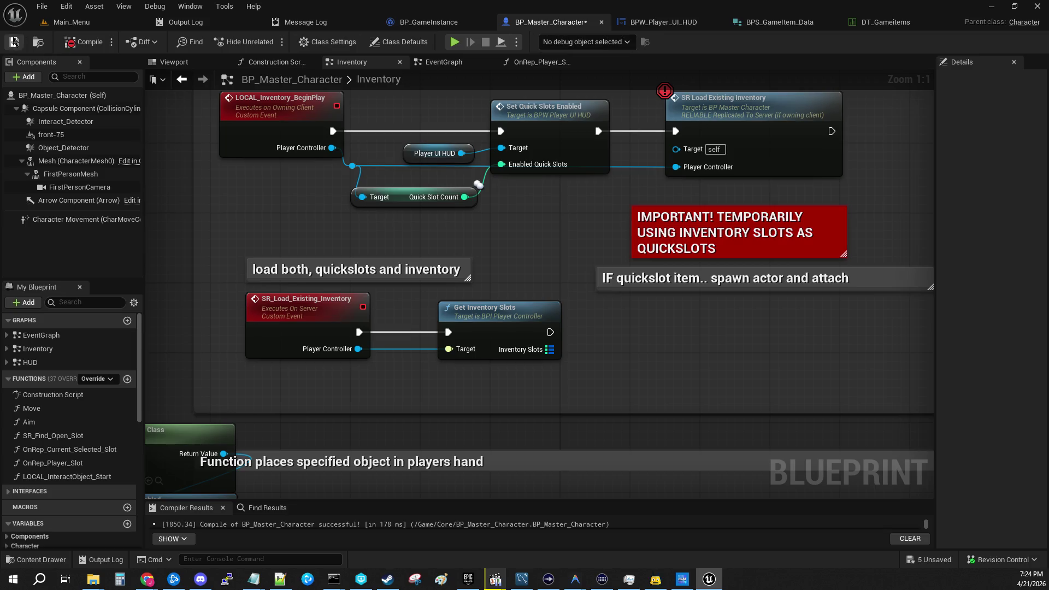
{"action": "key", "text": "ctrl+s"}
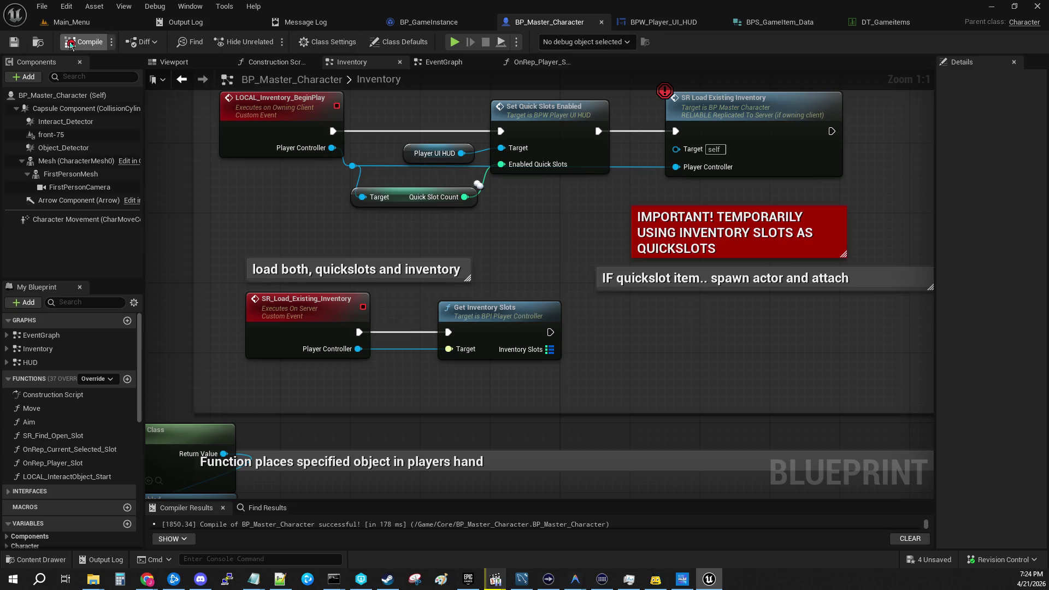
{"action": "left_click", "coordinate": [73, 45]}
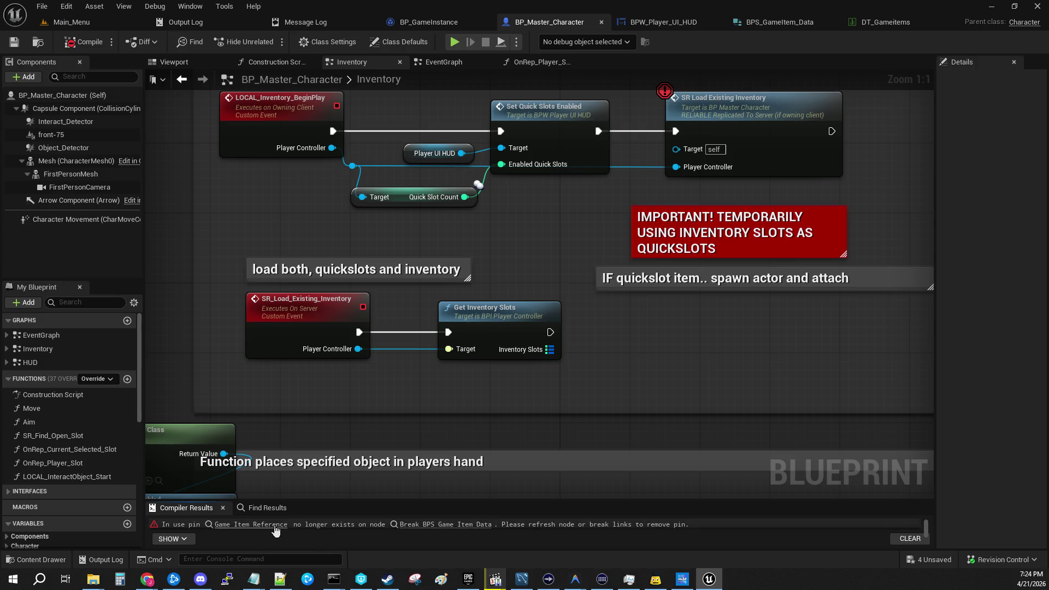
{"action": "left_click", "coordinate": [252, 524]}
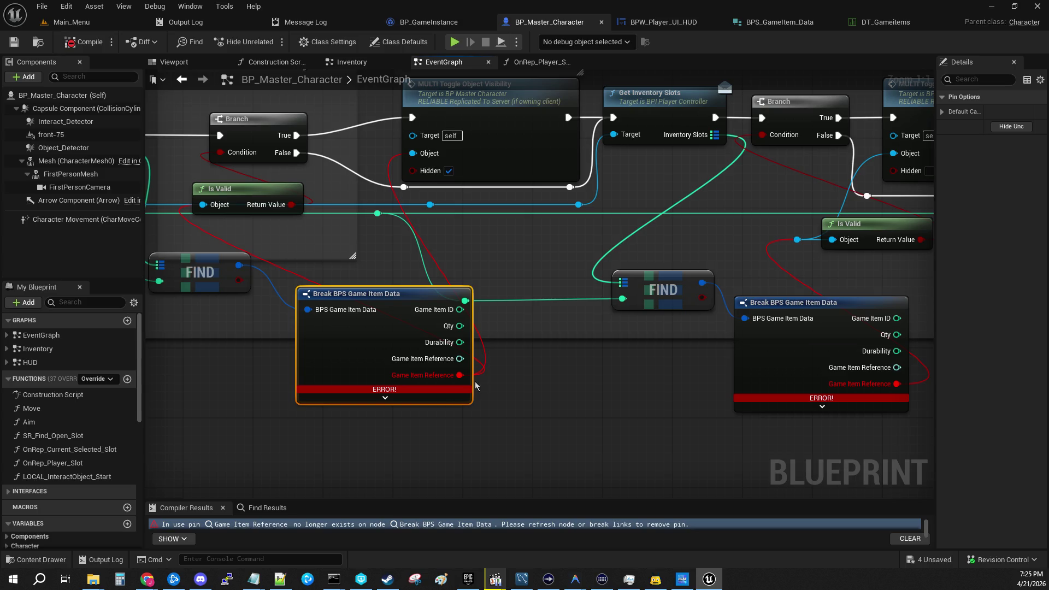
Move the Break node and route Game Item Reference through a conversion node, undoing a stray reroute
{"action": "mouse_move", "coordinate": [388, 299]}
{"action": "left_mouse_down"}
{"action": "mouse_move", "coordinate": [313, 348]}
{"action": "mouse_move", "coordinate": [283, 343]}
{"action": "mouse_move", "coordinate": [318, 335]}
{"action": "left_mouse_up"}
{"action": "mouse_move", "coordinate": [391, 393]}
{"action": "left_mouse_down"}
{"action": "mouse_move", "coordinate": [201, 266]}
{"action": "mouse_move", "coordinate": [334, 253]}
{"action": "left_mouse_up"}
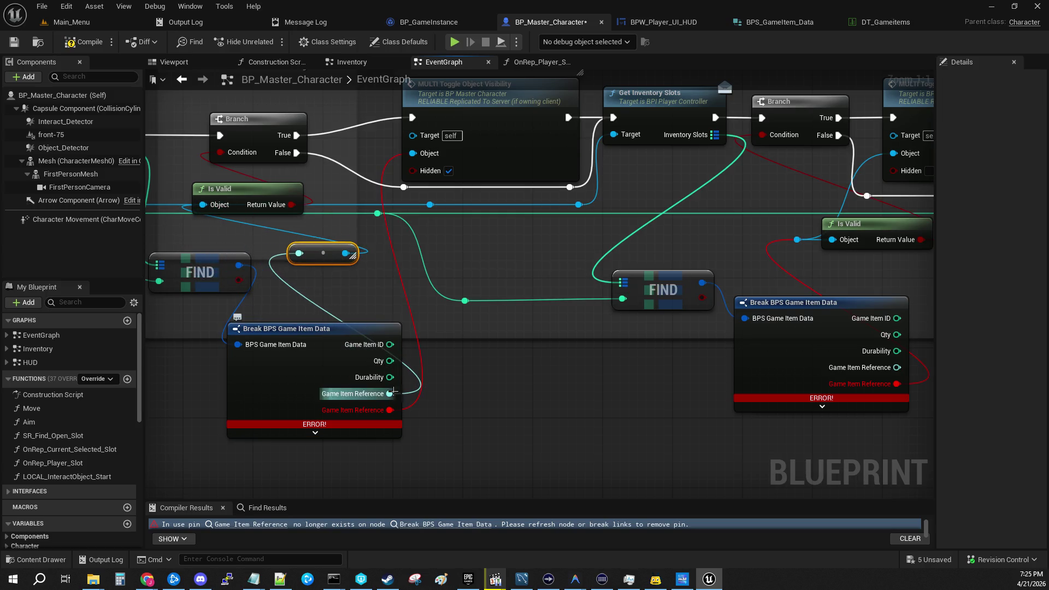
{"action": "left_click", "coordinate": [307, 304]}
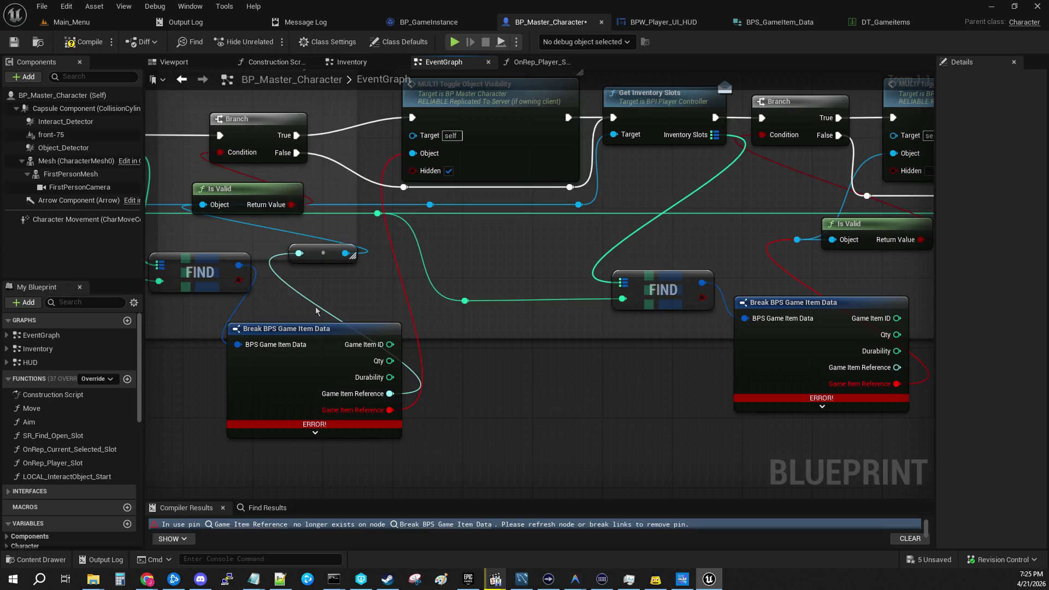
{"action": "double_click", "coordinate": [307, 303]}
{"action": "right_click", "coordinate": [307, 303]}
{"action": "key", "text": "Escape"}
{"action": "key", "text": "ctrl+z"}
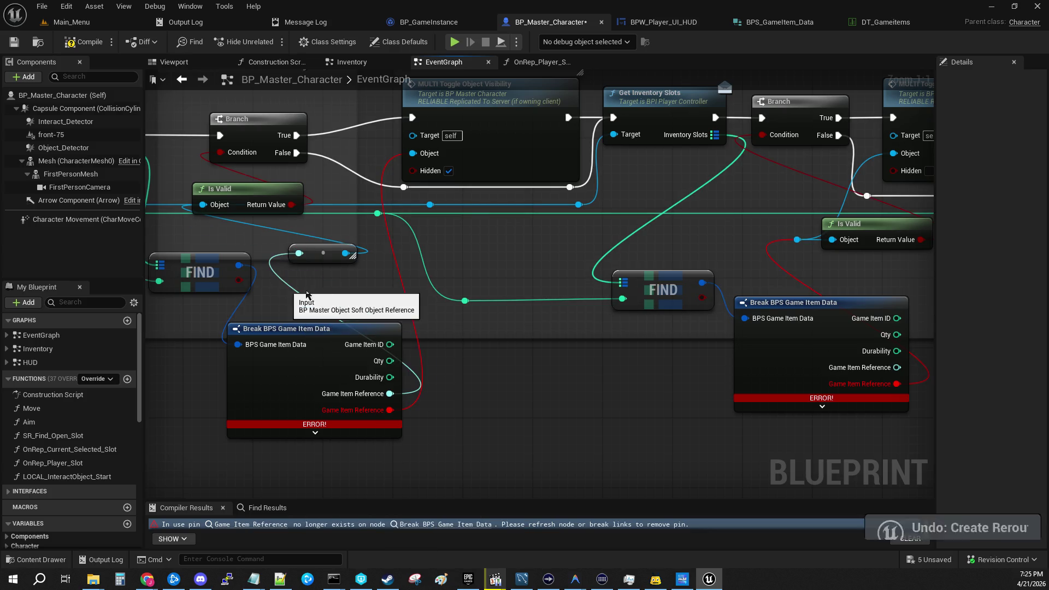
Wire the converted reference into Is Valid, tidy the conversion node, and save and compile
{"action": "left_click_drag", "start_coordinate": [346, 253], "coordinate": [413, 155]}
{"action": "mouse_move", "coordinate": [314, 257]}
{"action": "left_mouse_down"}
{"action": "mouse_move", "coordinate": [344, 304]}
{"action": "mouse_move", "coordinate": [0, 265]}
{"action": "mouse_move", "coordinate": [0, 296]}
{"action": "left_mouse_up"}
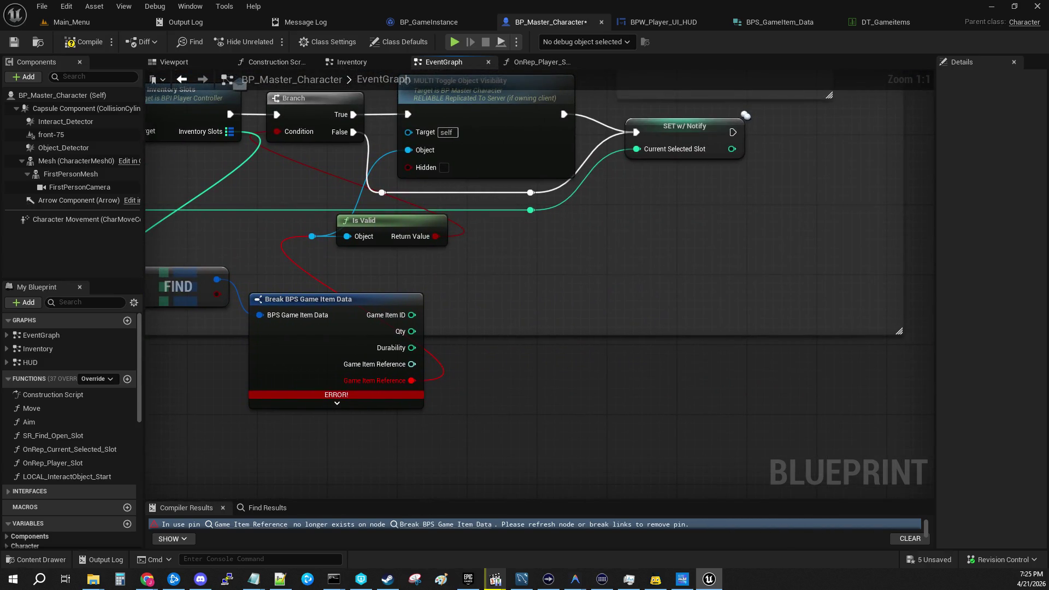
{"action": "left_click_drag", "start_coordinate": [411, 364], "coordinate": [313, 237]}
{"action": "mouse_move", "coordinate": [310, 277]}
{"action": "left_mouse_down"}
{"action": "mouse_move", "coordinate": [284, 236]}
{"action": "mouse_move", "coordinate": [264, 249]}
{"action": "mouse_move", "coordinate": [323, 337]}
{"action": "mouse_move", "coordinate": [601, 377]}
{"action": "mouse_move", "coordinate": [837, 386]}
{"action": "mouse_move", "coordinate": [793, 399]}
{"action": "mouse_move", "coordinate": [366, 331]}
{"action": "mouse_move", "coordinate": [259, 345]}
{"action": "mouse_move", "coordinate": [509, 221]}
{"action": "left_mouse_up"}
{"action": "left_click", "coordinate": [14, 41]}
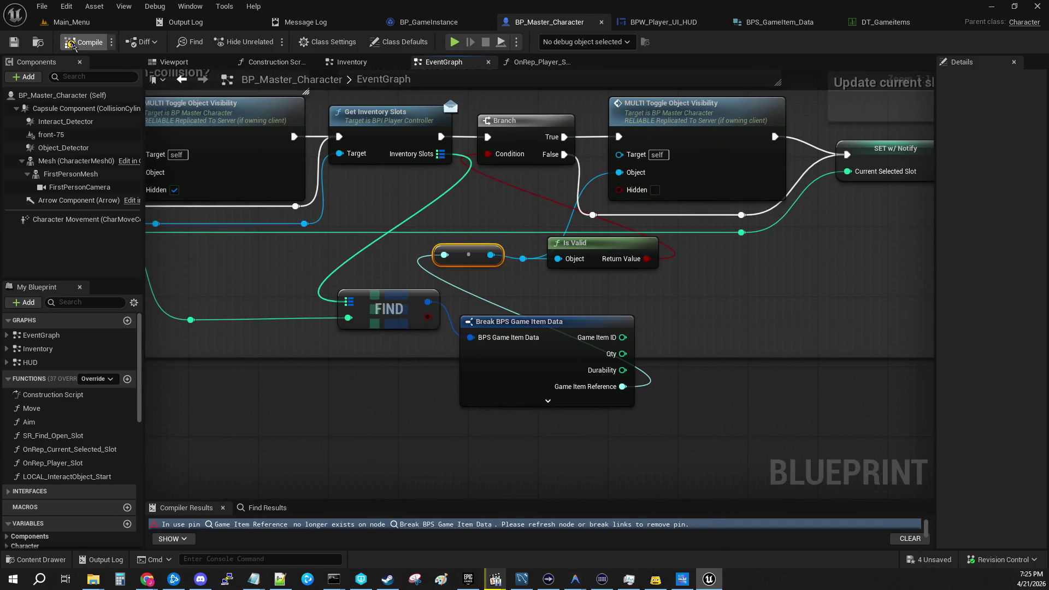
{"action": "left_click", "coordinate": [251, 524]}
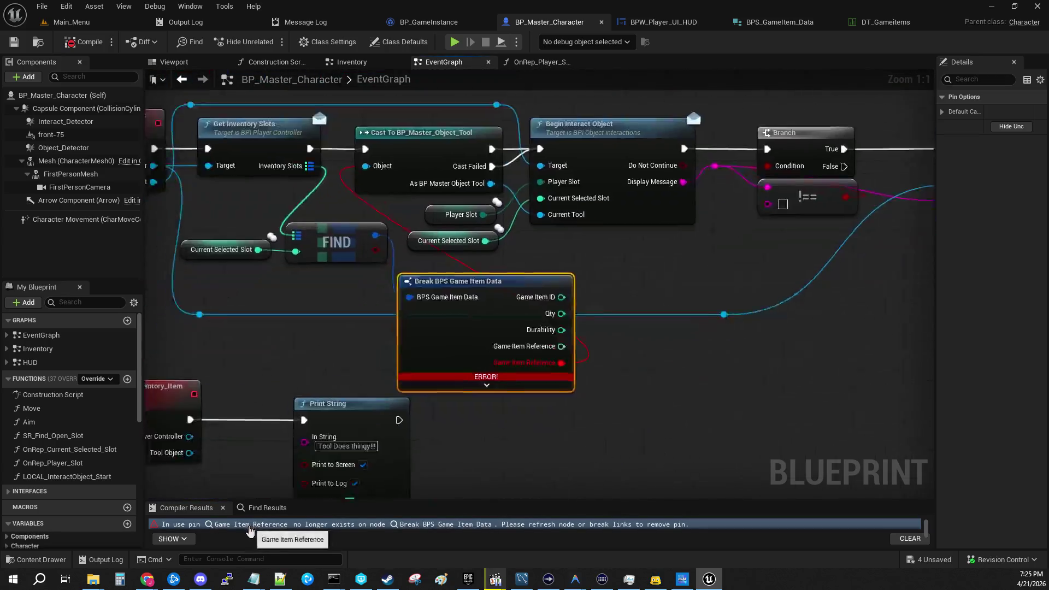
Try wiring Game Item Reference into Cast To BP_Master_Object_Tool's Object input
{"action": "left_click_drag", "start_coordinate": [694, 353], "coordinate": [615, 356]}
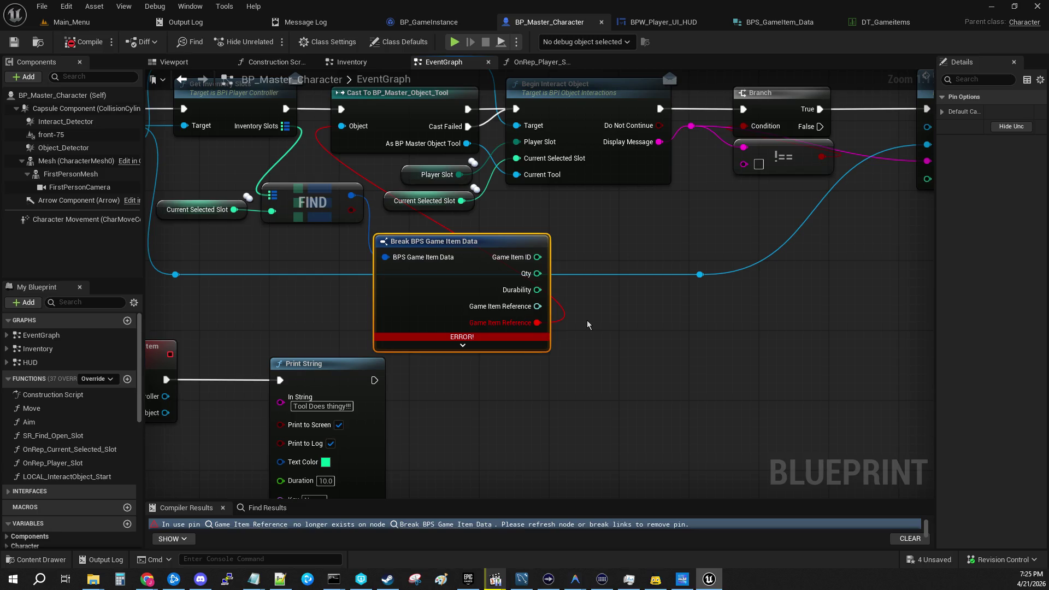
{"action": "mouse_move", "coordinate": [588, 324]}
{"action": "left_mouse_down"}
{"action": "mouse_move", "coordinate": [624, 372]}
{"action": "mouse_move", "coordinate": [454, 309]}
{"action": "mouse_move", "coordinate": [363, 176]}
{"action": "mouse_move", "coordinate": [378, 175]}
{"action": "left_mouse_up"}
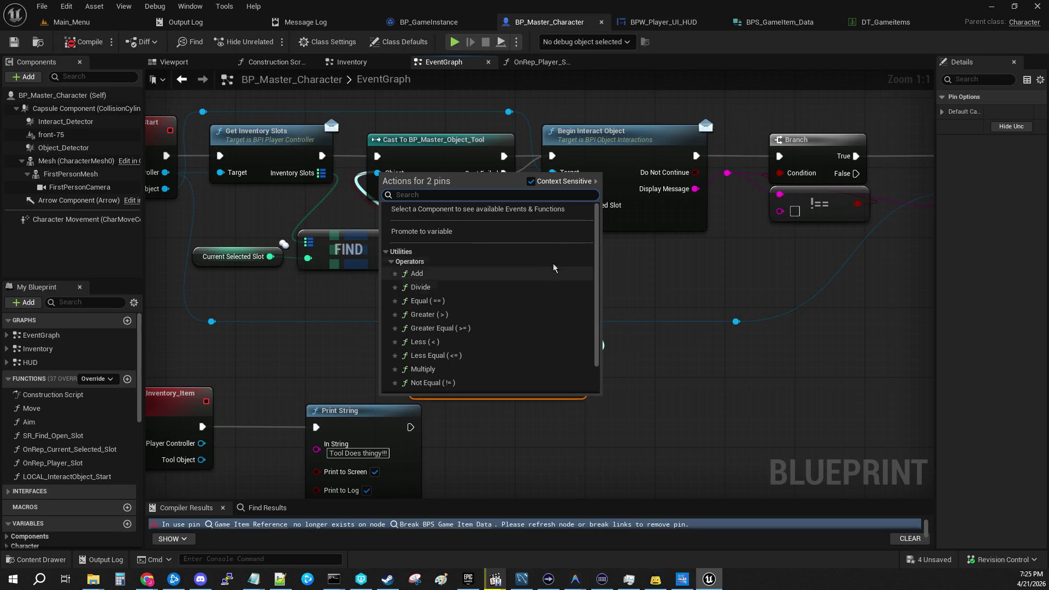
{"action": "left_click", "coordinate": [632, 310]}
{"action": "left_click_drag", "start_coordinate": [574, 353], "coordinate": [380, 181]}
{"action": "left_click", "coordinate": [714, 371]}
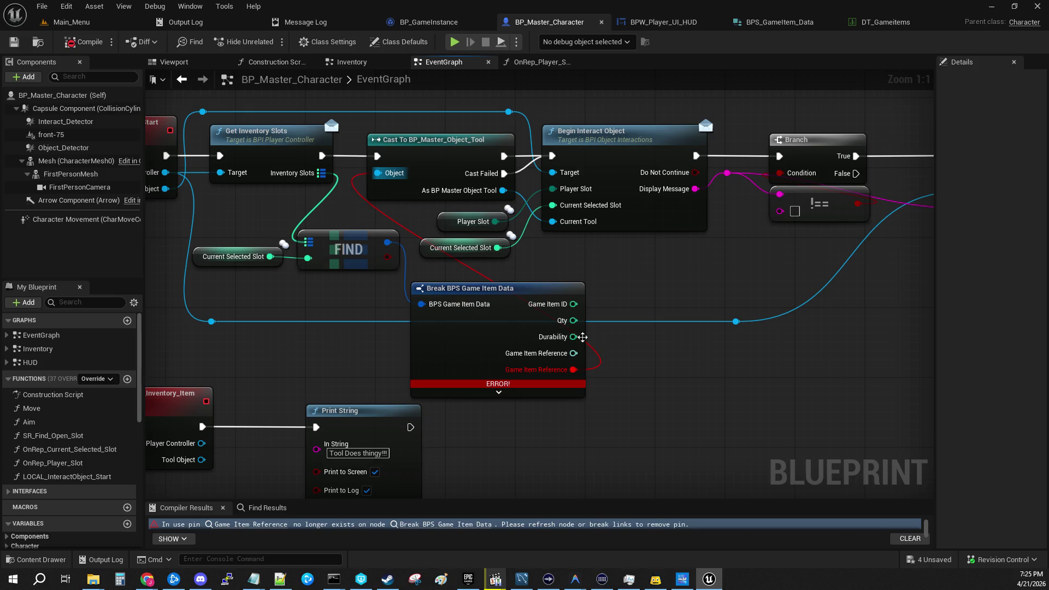
{"action": "mouse_move", "coordinate": [574, 353]}
{"action": "left_mouse_down"}
{"action": "mouse_move", "coordinate": [400, 208]}
{"action": "mouse_move", "coordinate": [379, 175]}
{"action": "left_mouse_up"}
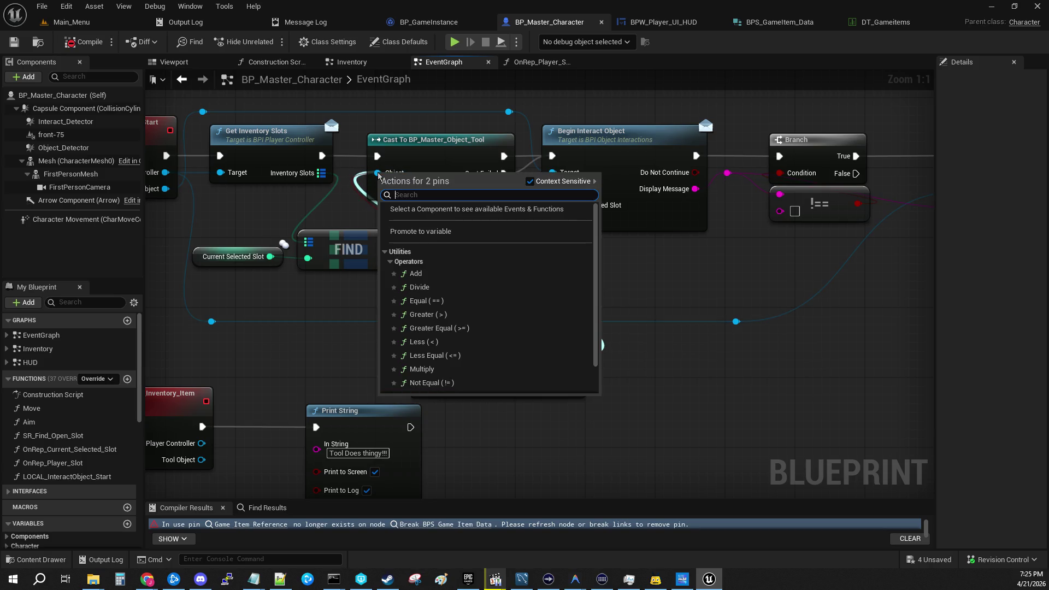
{"action": "key", "text": "Escape"}
Break and reconnect the cast's Object link, then undo to restore the original wiring
{"action": "left_click_drag", "start_coordinate": [740, 266], "coordinate": [908, 286]}
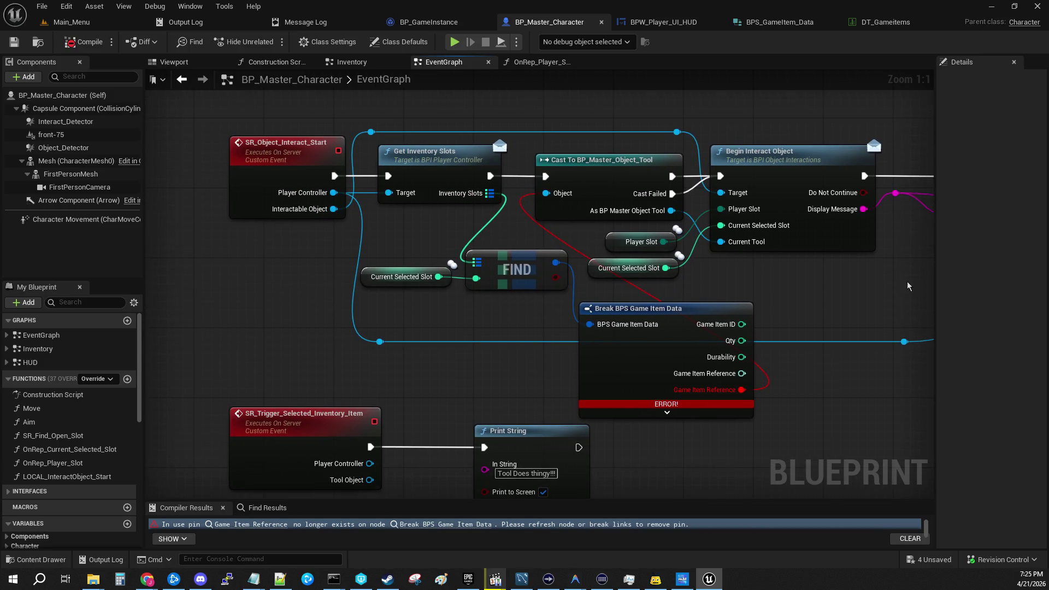
{"action": "left_click", "coordinate": [546, 193], "text": "alt"}
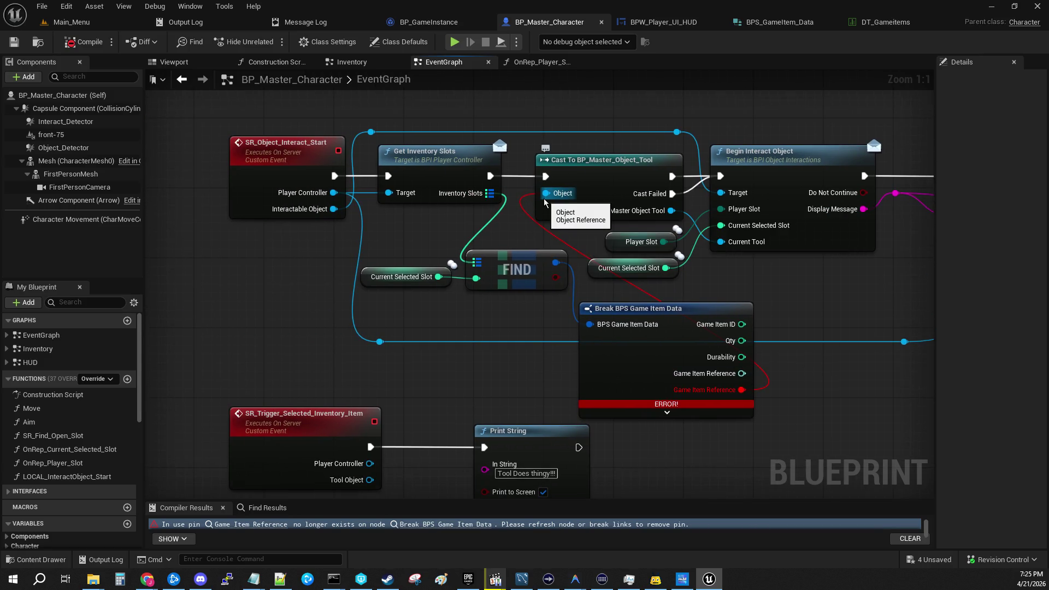
{"action": "mouse_move", "coordinate": [741, 373]}
{"action": "left_mouse_down"}
{"action": "mouse_move", "coordinate": [540, 270]}
{"action": "mouse_move", "coordinate": [548, 200]}
{"action": "left_mouse_up"}
{"action": "left_click", "coordinate": [503, 230]}
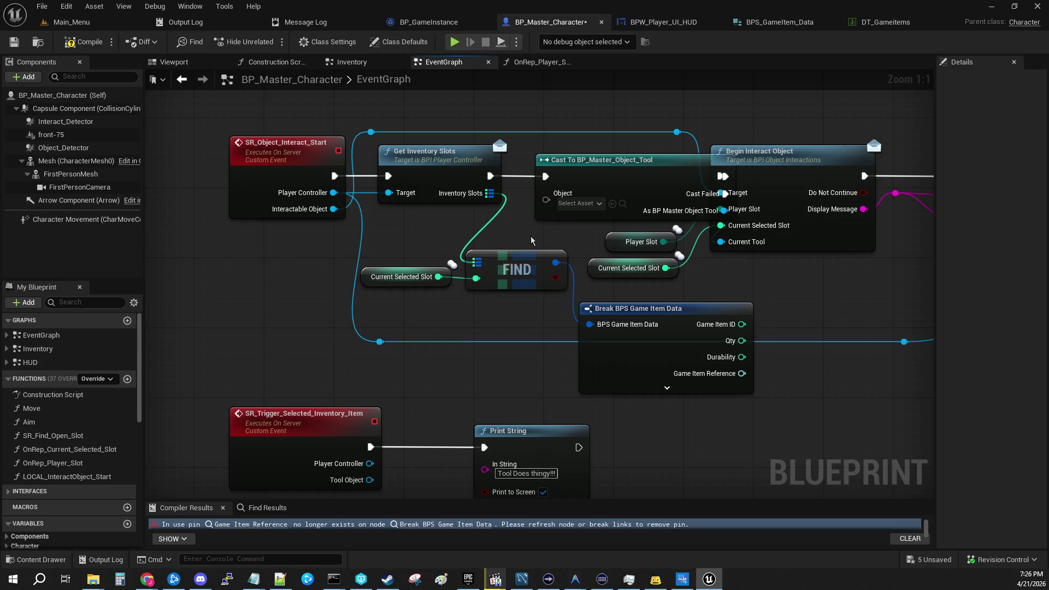
{"action": "left_click_drag", "start_coordinate": [827, 293], "coordinate": [616, 291]}
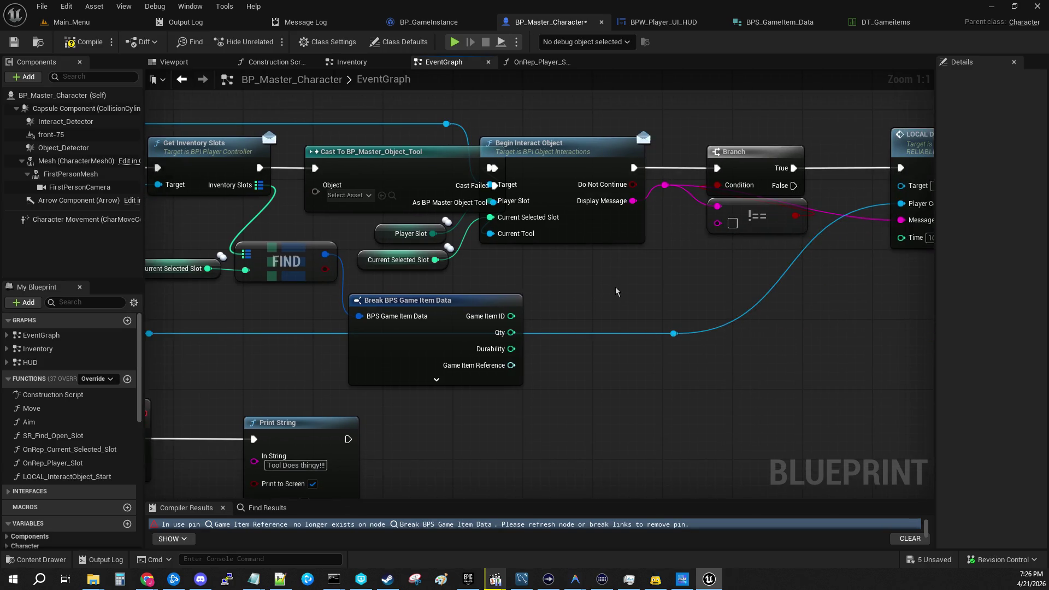
{"action": "key", "text": "ctrl+z"}
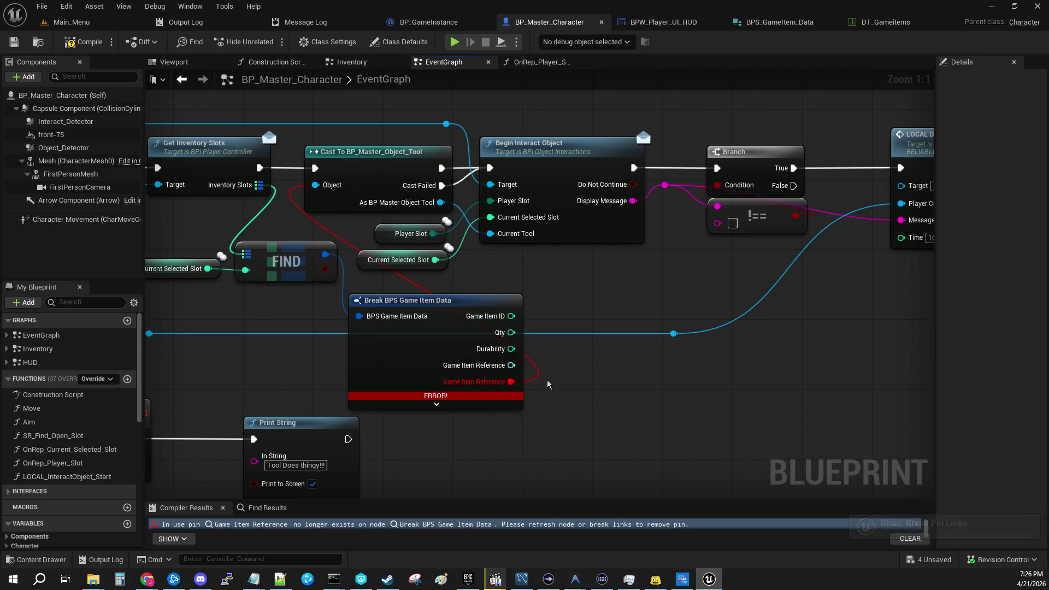
Add a reroute point on the error wire, feed Game Item Reference into it, and save and compile
{"action": "double_click", "coordinate": [413, 283]}
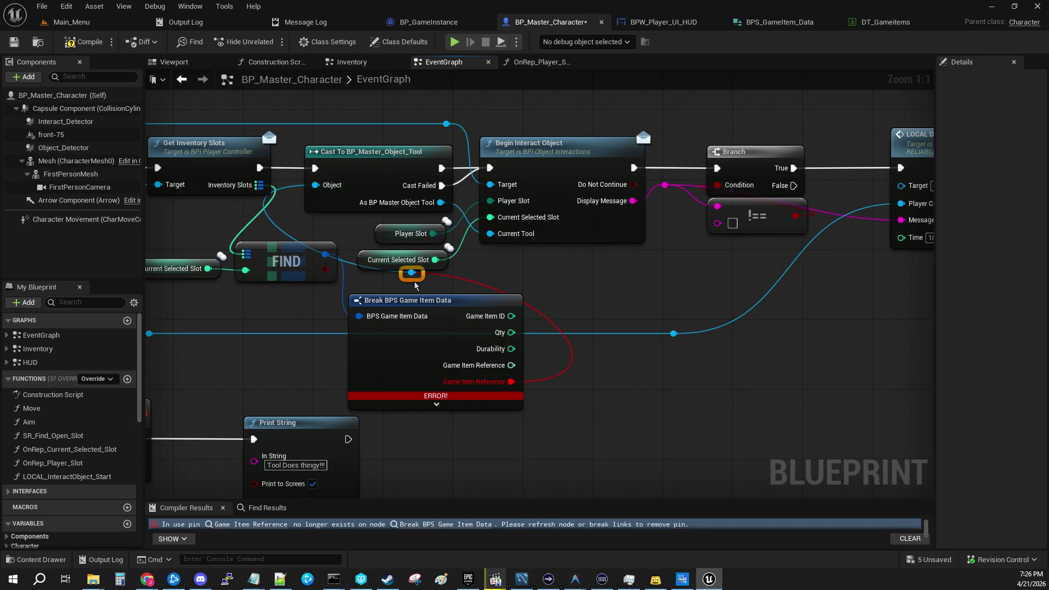
{"action": "mouse_move", "coordinate": [512, 365]}
{"action": "left_mouse_down"}
{"action": "mouse_move", "coordinate": [409, 277]}
{"action": "mouse_move", "coordinate": [289, 221]}
{"action": "mouse_move", "coordinate": [541, 283]}
{"action": "mouse_move", "coordinate": [563, 275]}
{"action": "mouse_move", "coordinate": [593, 299]}
{"action": "mouse_move", "coordinate": [577, 315]}
{"action": "left_mouse_up"}
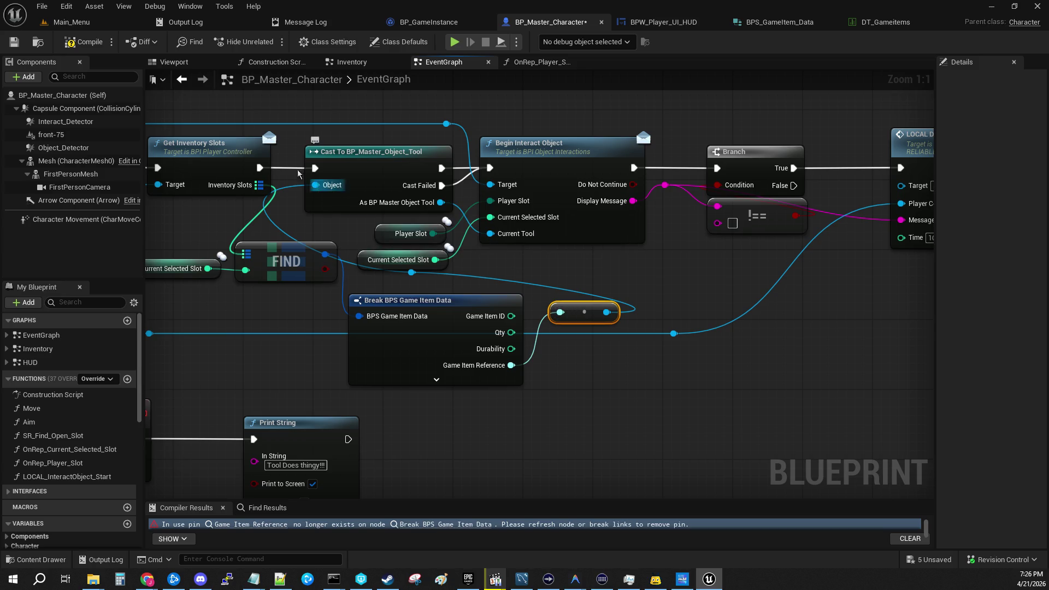
{"action": "left_click", "coordinate": [19, 46]}
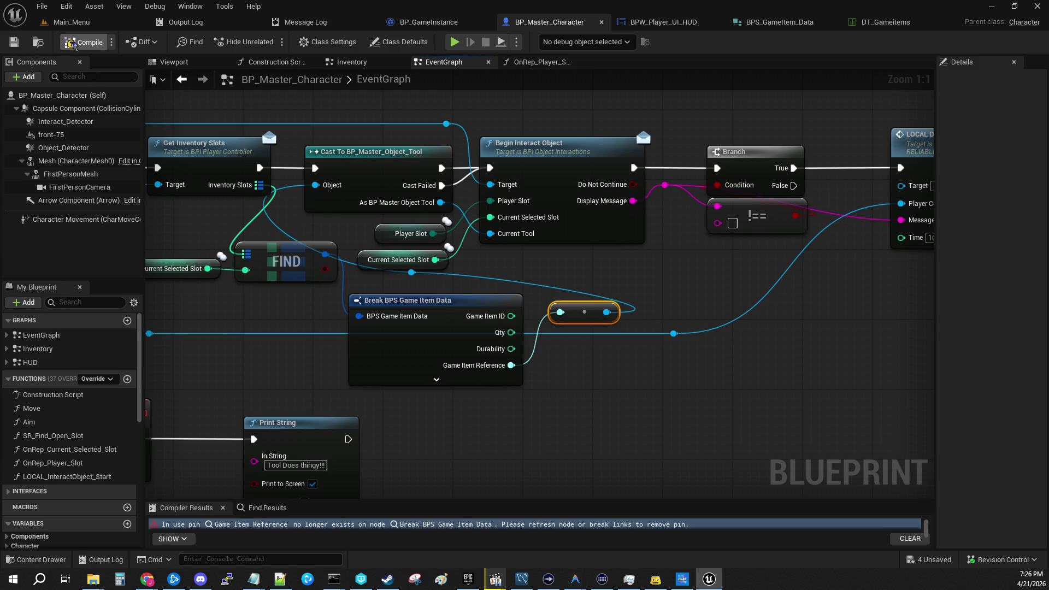
{"action": "left_click", "coordinate": [250, 525]}
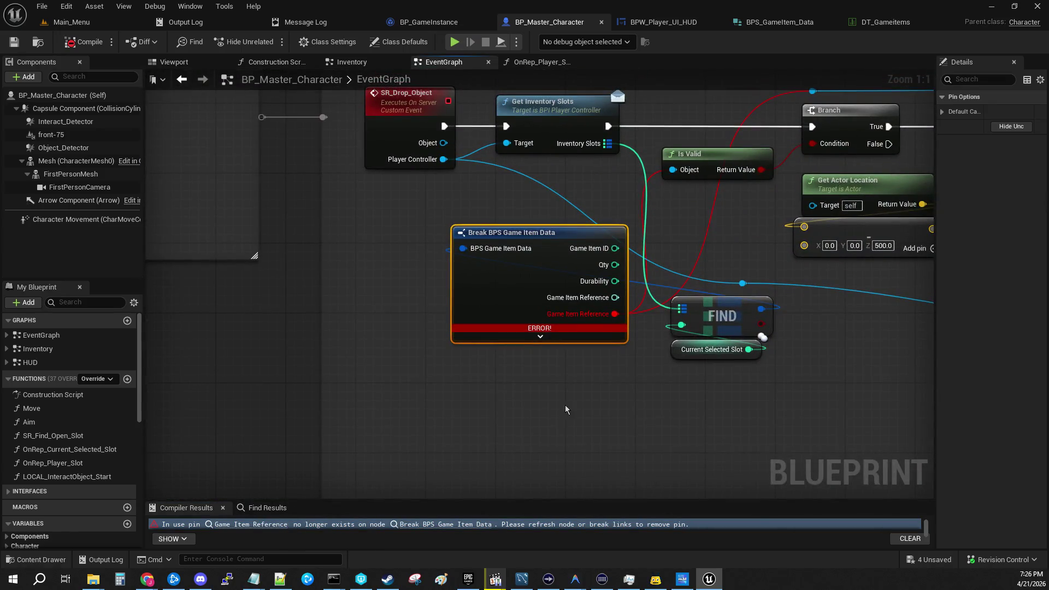
Connect SR_Drop_Object's Game Item Reference to Is Valid's Object via a reroute, tidy the nodes, and recompile
{"action": "mouse_move", "coordinate": [566, 406]}
{"action": "left_mouse_down"}
{"action": "mouse_move", "coordinate": [452, 453]}
{"action": "mouse_move", "coordinate": [426, 428]}
{"action": "left_mouse_up"}
{"action": "left_click_drag", "start_coordinate": [421, 250], "coordinate": [360, 252]}
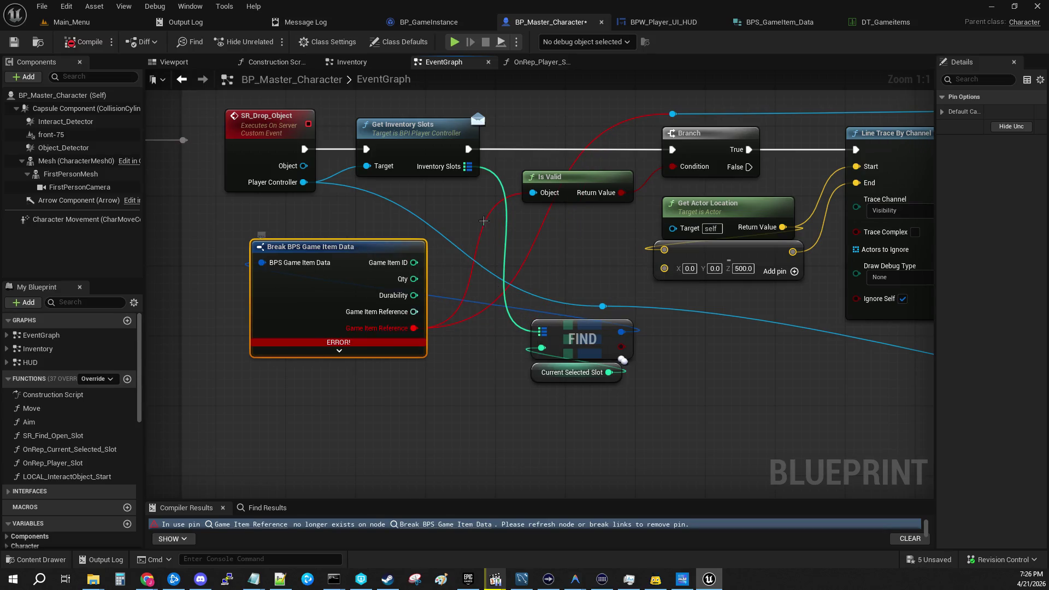
{"action": "left_click_drag", "start_coordinate": [414, 311], "coordinate": [532, 194]}
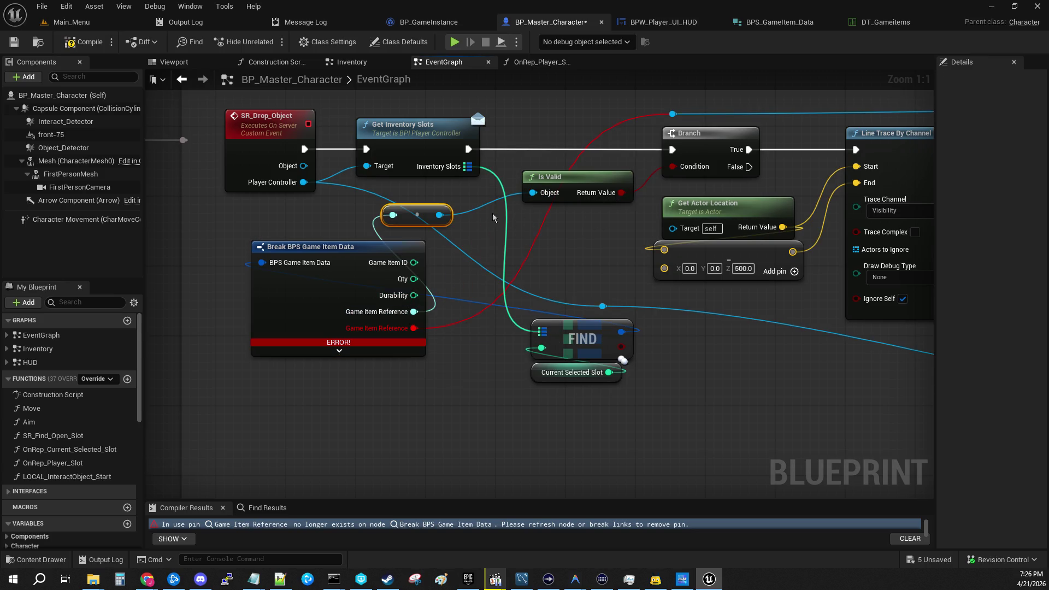
{"action": "mouse_move", "coordinate": [440, 217]}
{"action": "left_mouse_down"}
{"action": "mouse_move", "coordinate": [533, 188]}
{"action": "mouse_move", "coordinate": [672, 113]}
{"action": "left_mouse_up"}
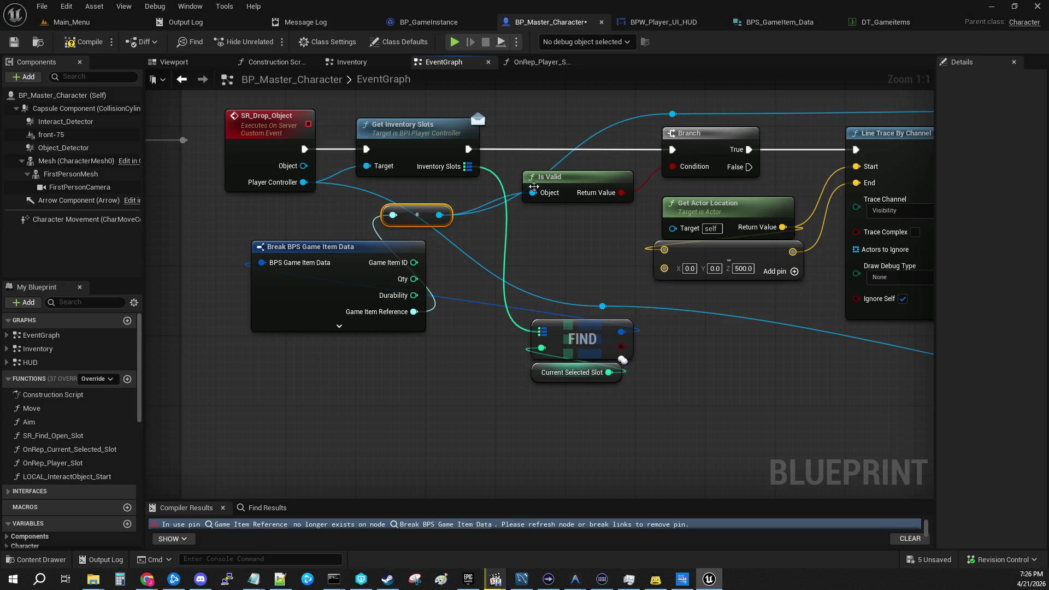
{"action": "mouse_move", "coordinate": [423, 212]}
{"action": "left_mouse_down"}
{"action": "mouse_move", "coordinate": [457, 187]}
{"action": "mouse_move", "coordinate": [459, 207]}
{"action": "left_mouse_up"}
{"action": "mouse_move", "coordinate": [583, 186]}
{"action": "left_mouse_down"}
{"action": "mouse_move", "coordinate": [583, 211]}
{"action": "mouse_move", "coordinate": [598, 212]}
{"action": "left_mouse_up"}
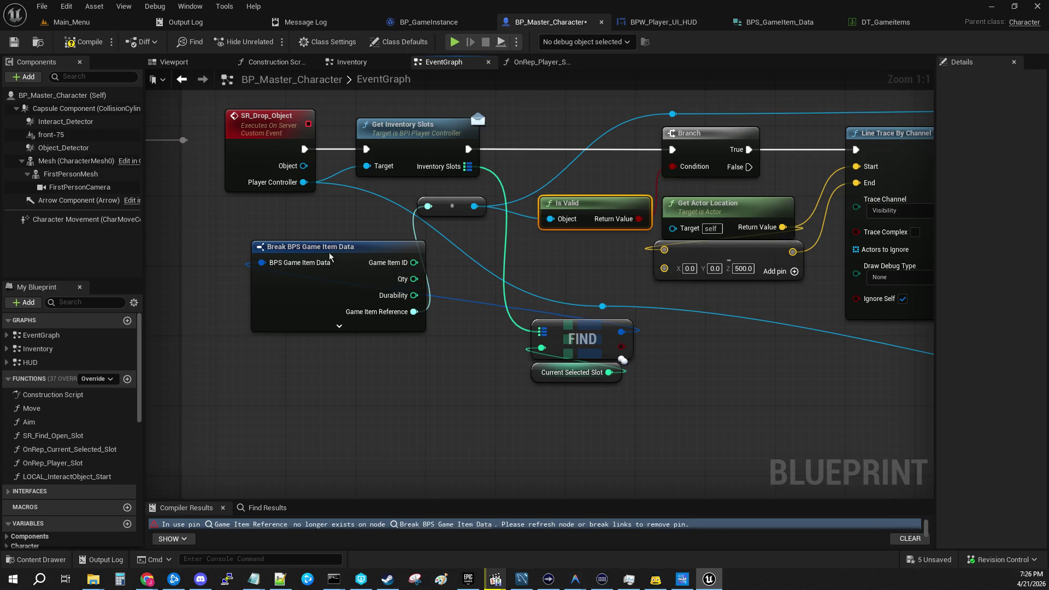
{"action": "left_click_drag", "start_coordinate": [333, 255], "coordinate": [284, 256]}
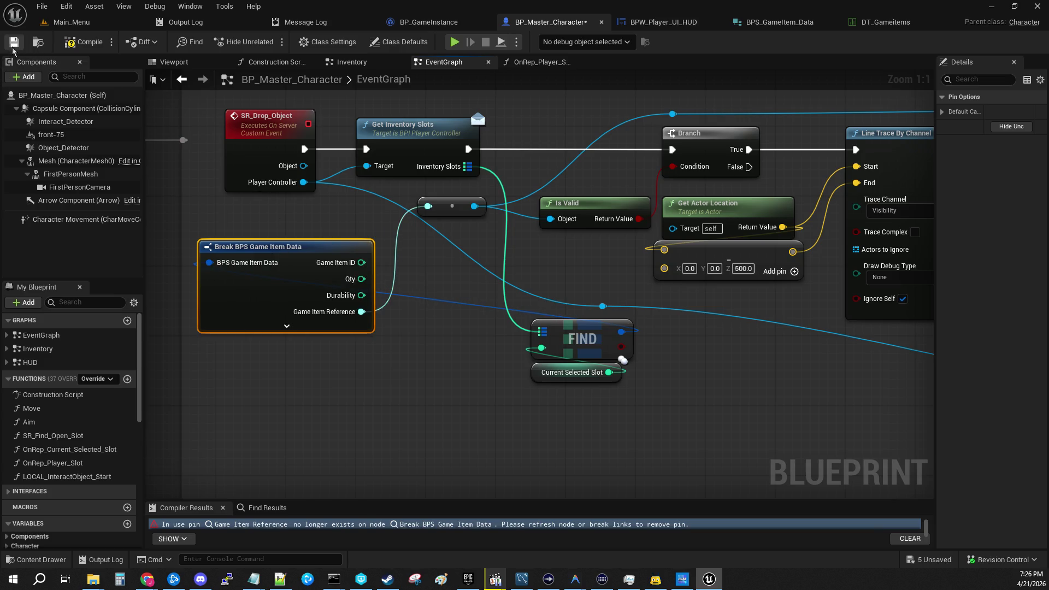
{"action": "left_click", "coordinate": [90, 48]}
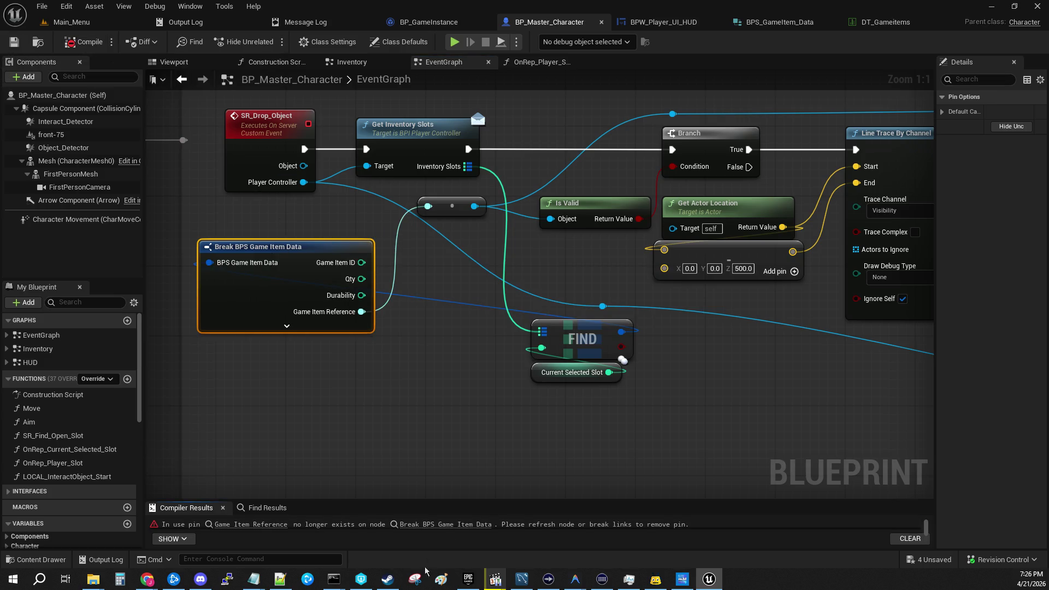
{"action": "left_click", "coordinate": [251, 524]}
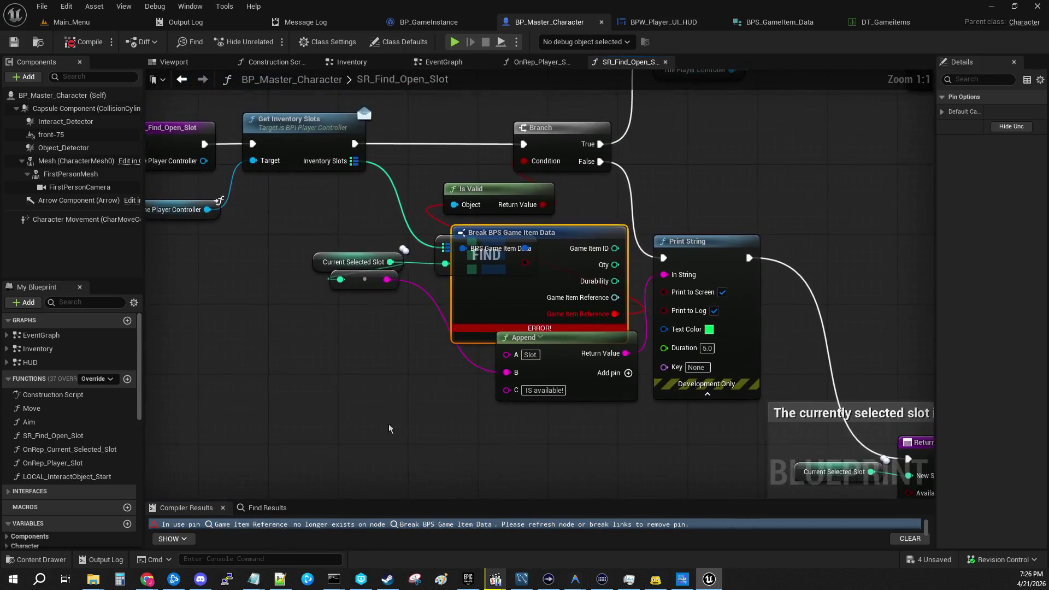
Rearrange nodes, wire the first Break node's Game Item Reference into Is Valid, and recompile
{"action": "left_click_drag", "start_coordinate": [546, 366], "coordinate": [529, 444]}
{"action": "left_click_drag", "start_coordinate": [714, 246], "coordinate": [757, 246]}
{"action": "mouse_move", "coordinate": [513, 235]}
{"action": "left_mouse_down"}
{"action": "mouse_move", "coordinate": [513, 279]}
{"action": "mouse_move", "coordinate": [504, 279]}
{"action": "left_mouse_up"}
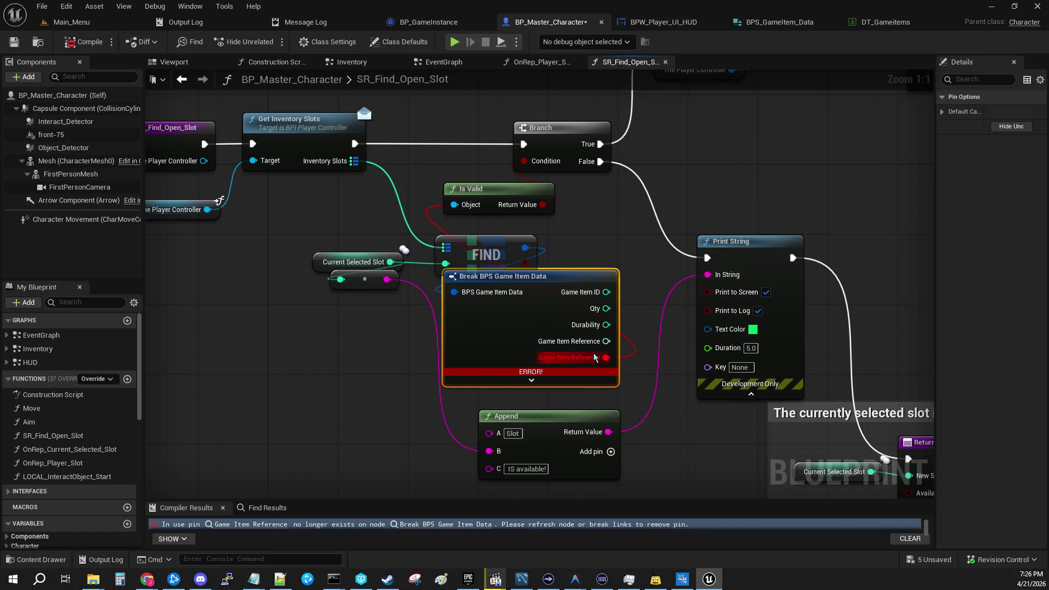
{"action": "mouse_move", "coordinate": [607, 341]}
{"action": "left_mouse_down"}
{"action": "mouse_move", "coordinate": [464, 240]}
{"action": "mouse_move", "coordinate": [456, 209]}
{"action": "mouse_move", "coordinate": [473, 228]}
{"action": "mouse_move", "coordinate": [359, 211]}
{"action": "left_mouse_up"}
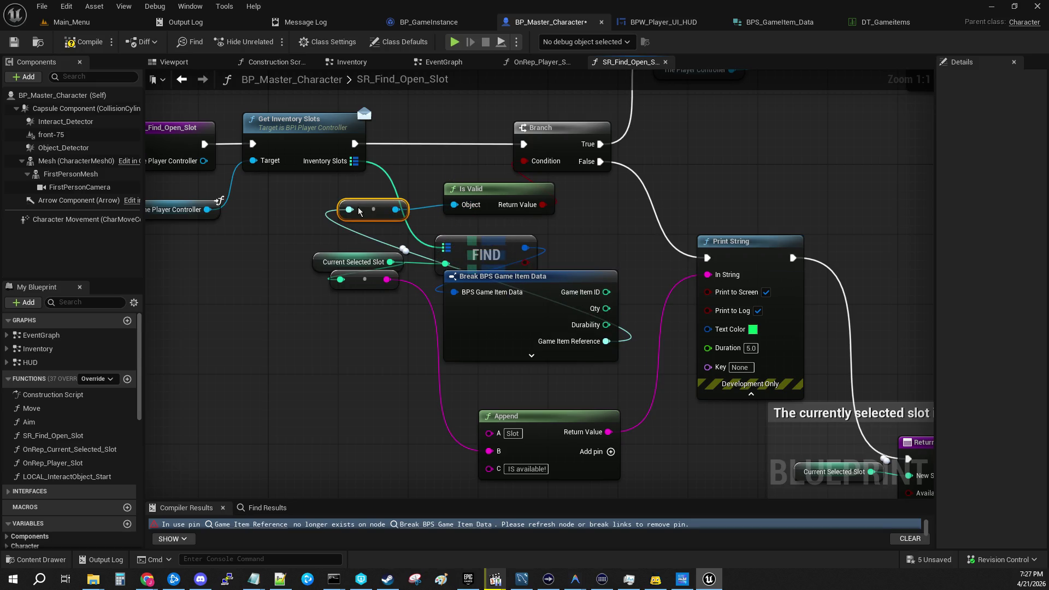
{"action": "left_click", "coordinate": [79, 48]}
{"action": "left_click", "coordinate": [225, 525]}
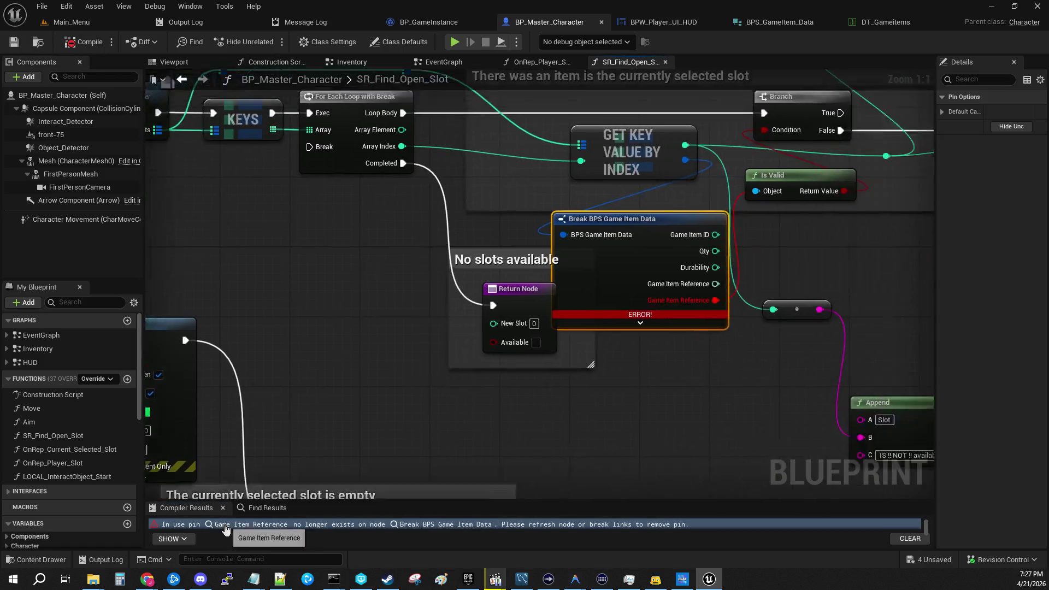
Link the second Break node's Game Item Reference to Is Valid through a reroute point and recompile
{"action": "mouse_move", "coordinate": [403, 273]}
{"action": "left_mouse_down"}
{"action": "mouse_move", "coordinate": [295, 281]}
{"action": "mouse_move", "coordinate": [289, 291]}
{"action": "left_mouse_up"}
{"action": "left_click_drag", "start_coordinate": [520, 241], "coordinate": [479, 253]}
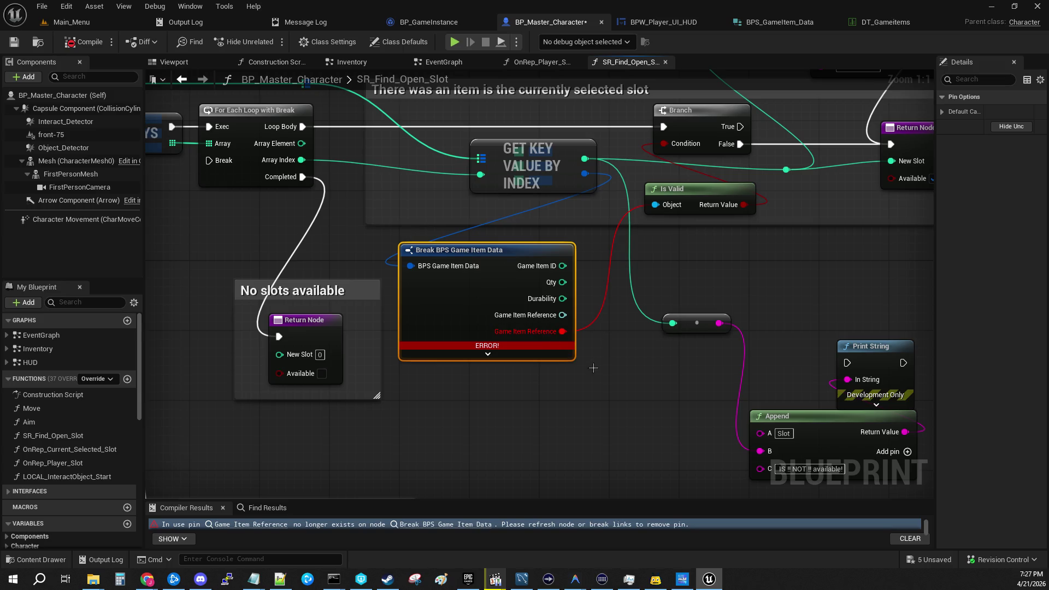
{"action": "left_click_drag", "start_coordinate": [563, 315], "coordinate": [655, 204]}
{"action": "double_click", "coordinate": [583, 226]}
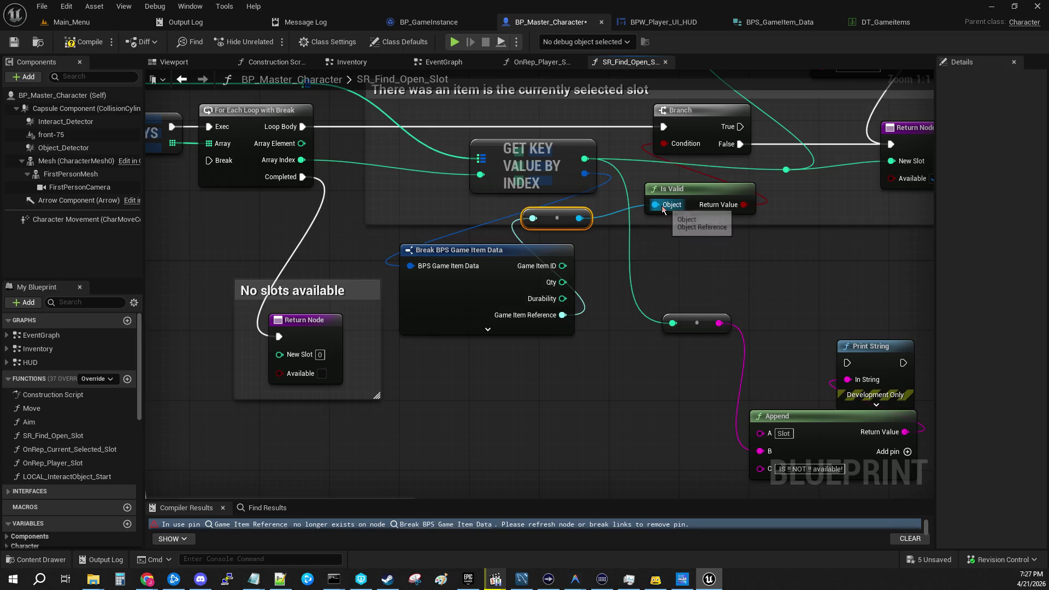
{"action": "left_click_drag", "start_coordinate": [599, 223], "coordinate": [632, 268]}
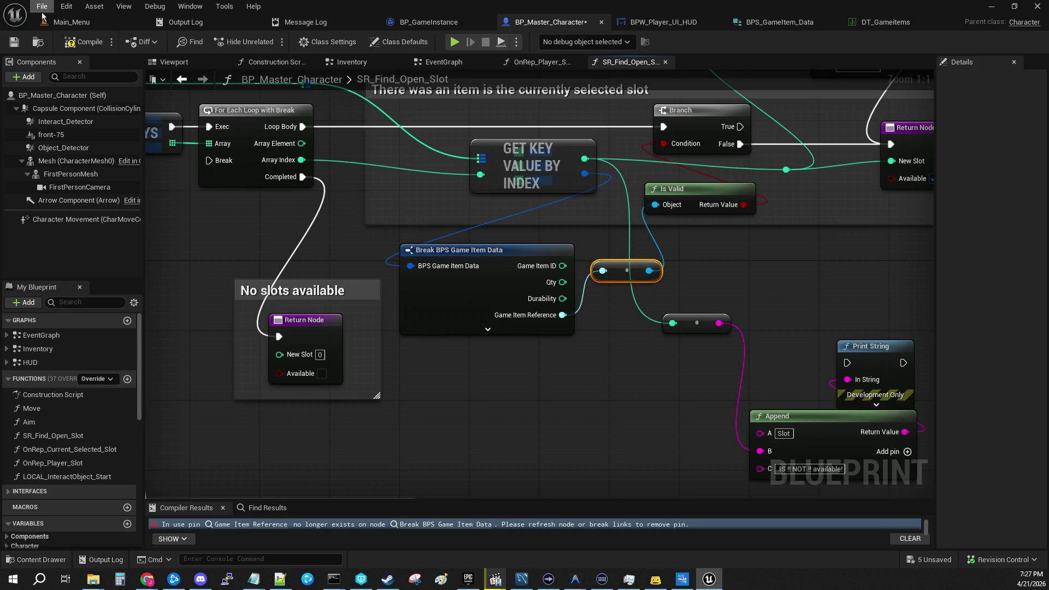
{"action": "left_click", "coordinate": [83, 42]}
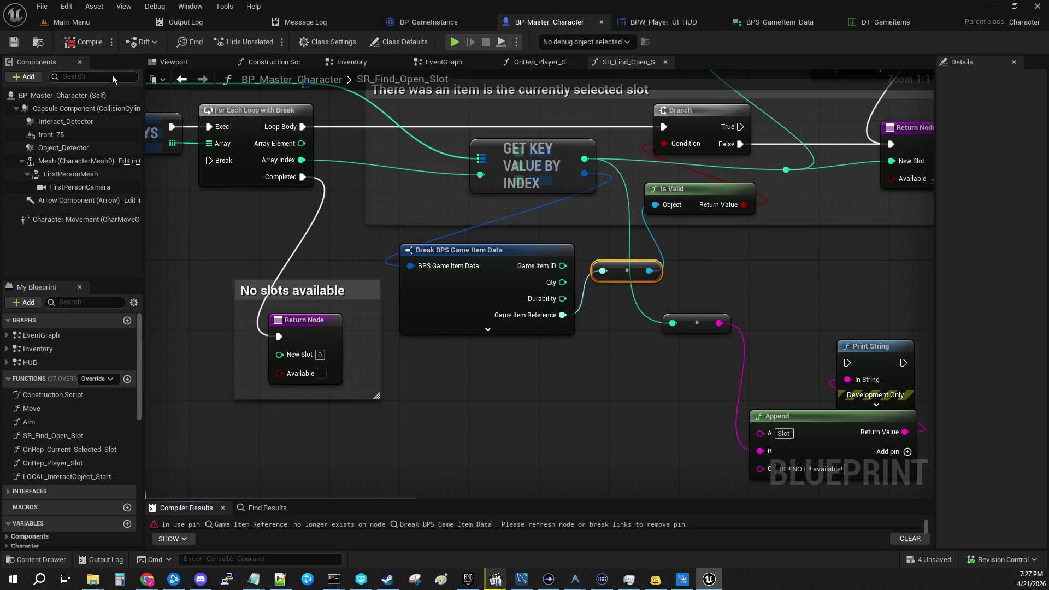
{"action": "left_click", "coordinate": [231, 525]}
Connect the last Break node, compile BP_Master_Character without errors, and open BP_Master_PlayerController from Core
{"action": "mouse_move", "coordinate": [561, 255]}
{"action": "left_mouse_down"}
{"action": "mouse_move", "coordinate": [427, 369]}
{"action": "mouse_move", "coordinate": [452, 358]}
{"action": "left_mouse_up"}
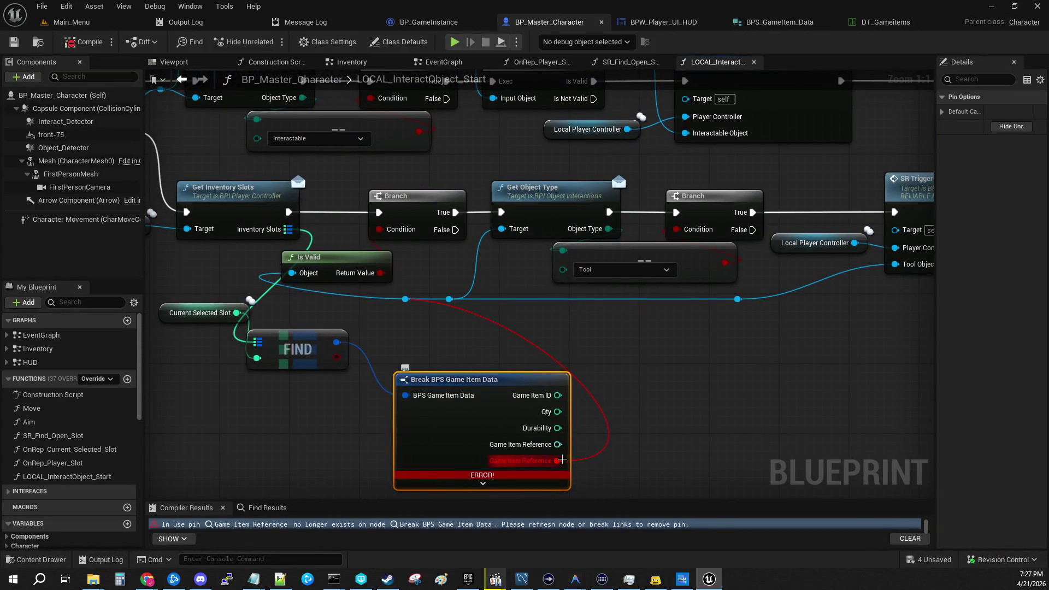
{"action": "mouse_move", "coordinate": [558, 444]}
{"action": "left_mouse_down"}
{"action": "mouse_move", "coordinate": [688, 467]}
{"action": "mouse_move", "coordinate": [430, 362]}
{"action": "mouse_move", "coordinate": [405, 299]}
{"action": "left_mouse_up"}
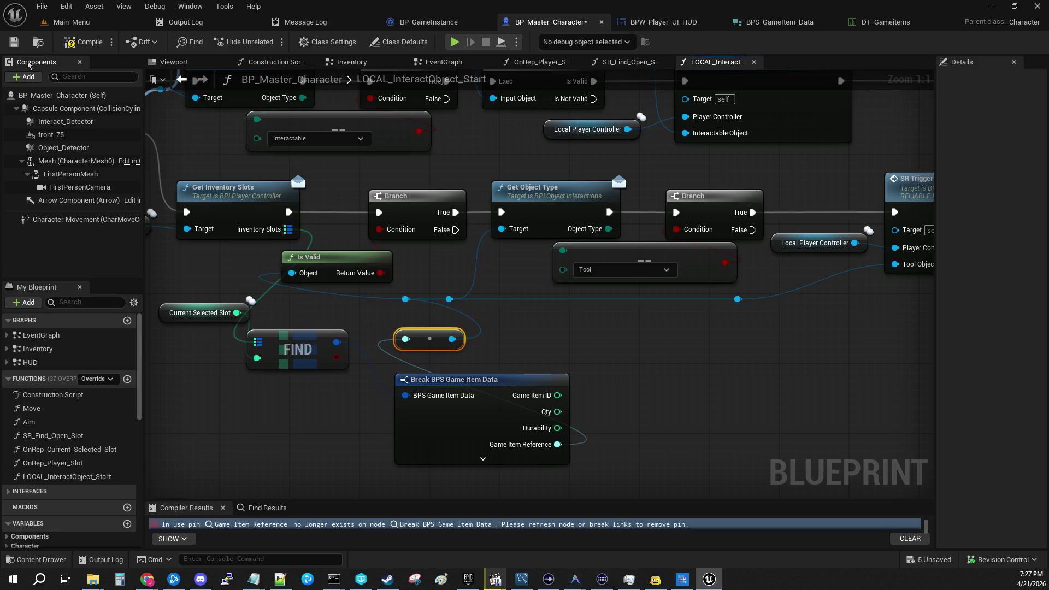
{"action": "left_click", "coordinate": [83, 45]}
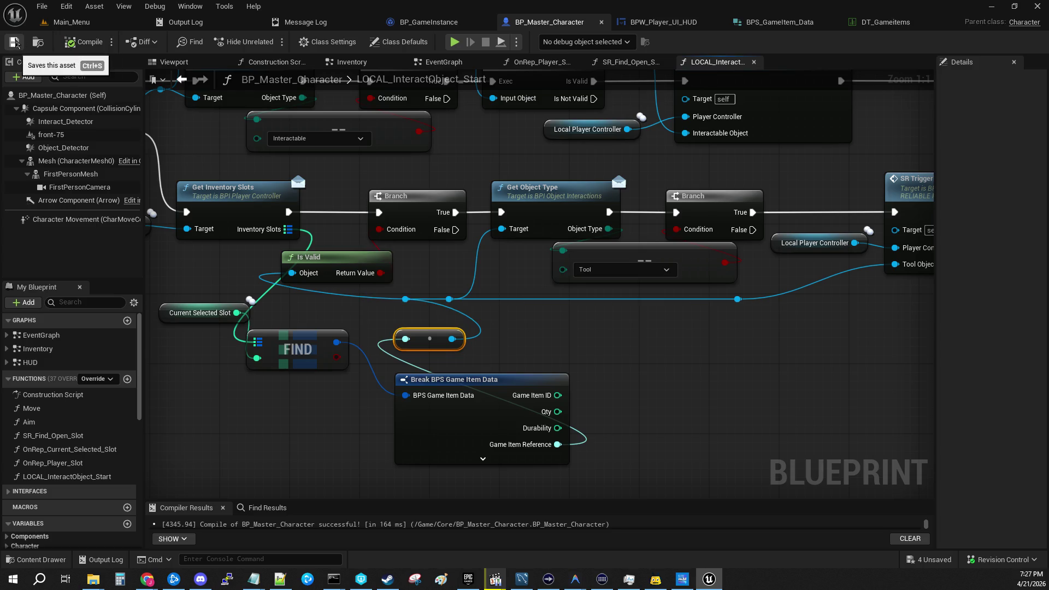
{"action": "left_click", "coordinate": [71, 22]}
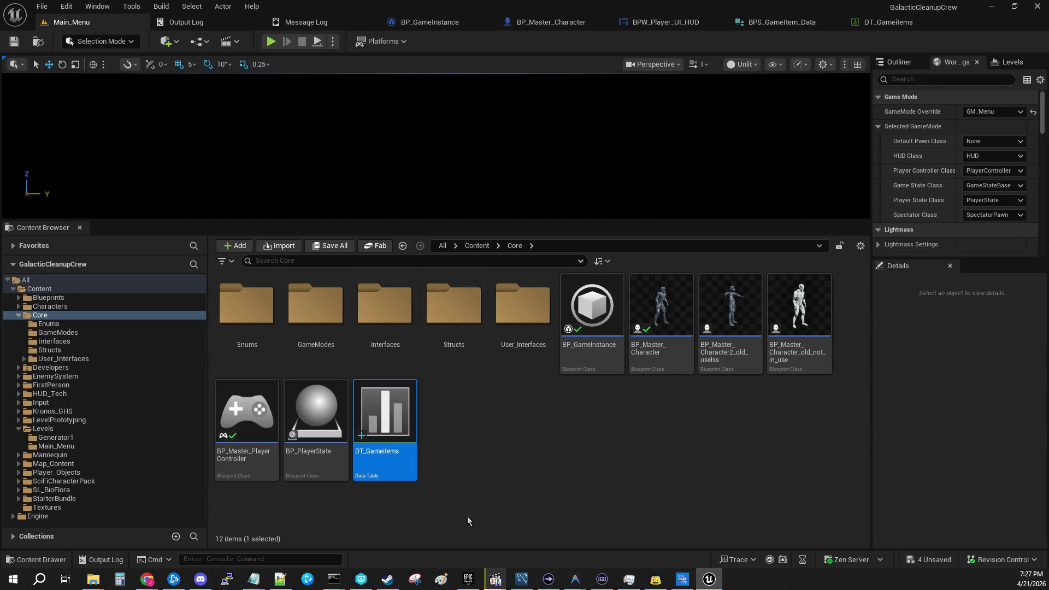
{"action": "double_click", "coordinate": [251, 398]}
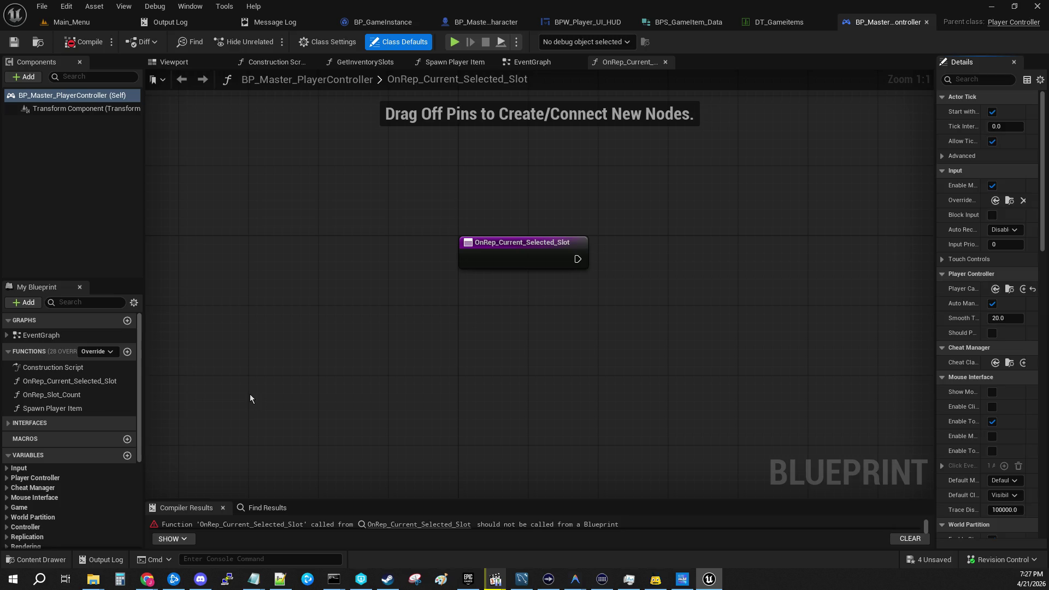
Compile BP_Master_PlayerController, start a test play from Main_Menu, enlarge the viewport, and host a game
{"action": "left_click", "coordinate": [82, 42]}
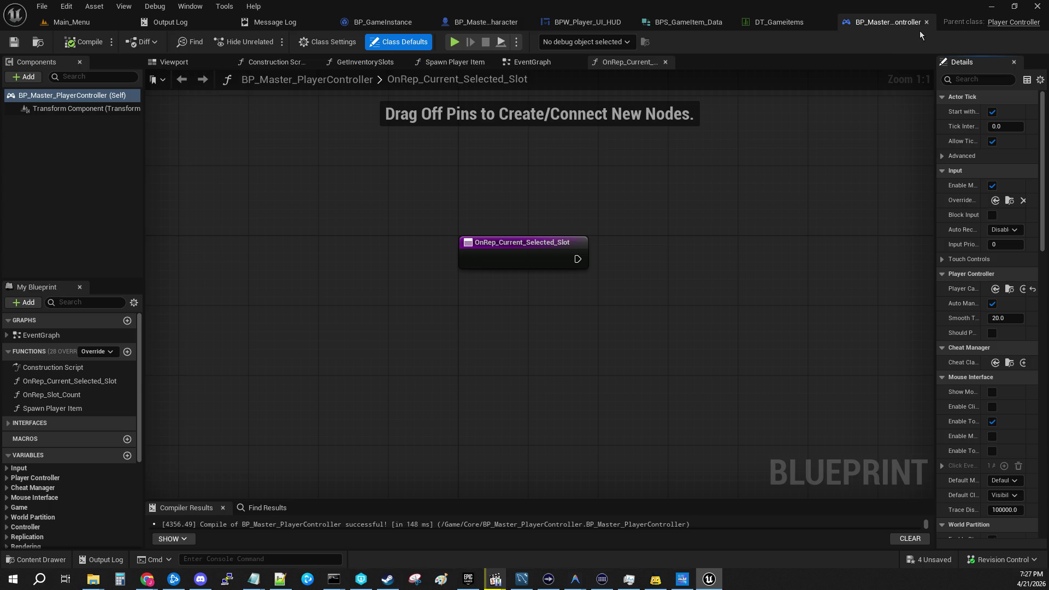
{"action": "left_click", "coordinate": [533, 66]}
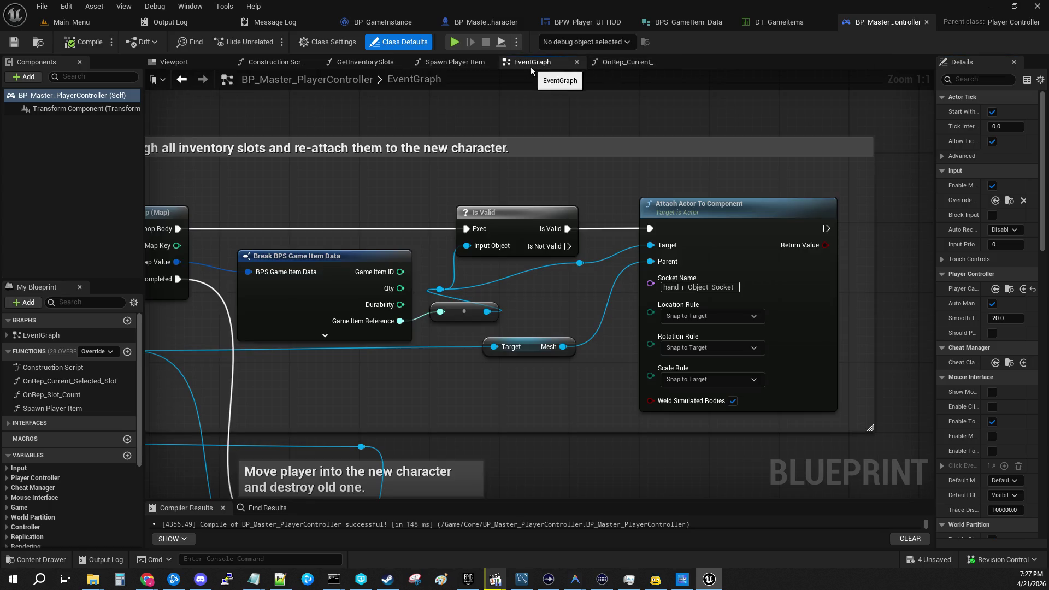
{"action": "left_click", "coordinate": [82, 27]}
{"action": "left_click", "coordinate": [272, 42]}
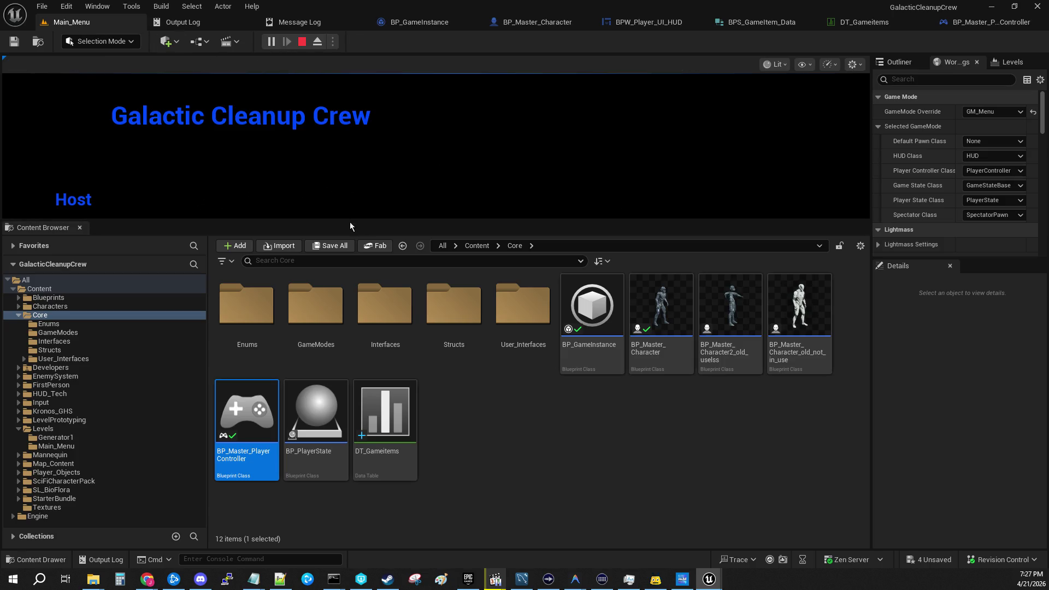
{"action": "left_click_drag", "start_coordinate": [352, 221], "coordinate": [361, 463]}
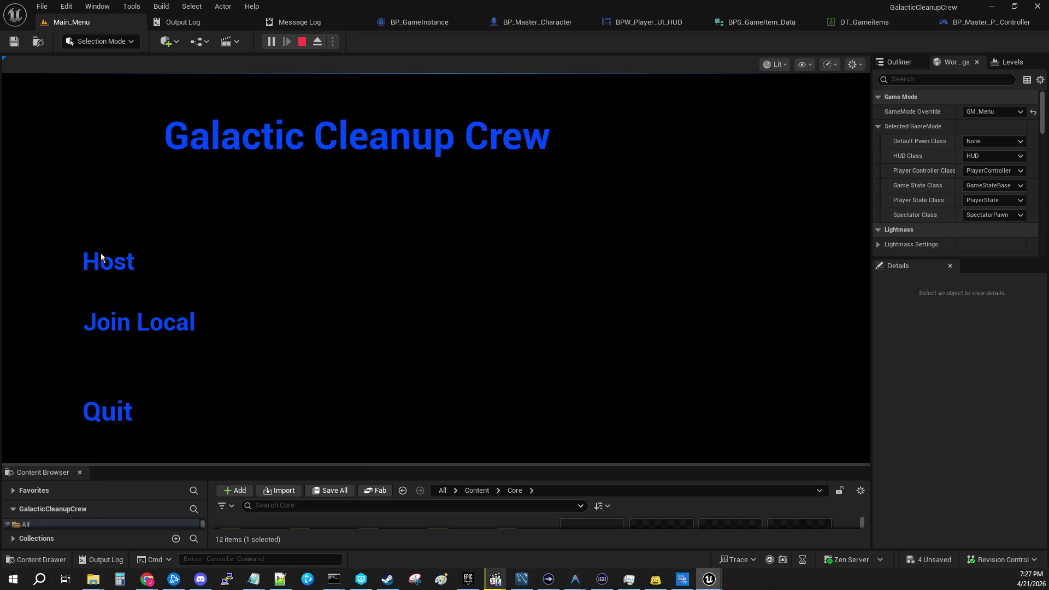
{"action": "left_click", "coordinate": [101, 254]}
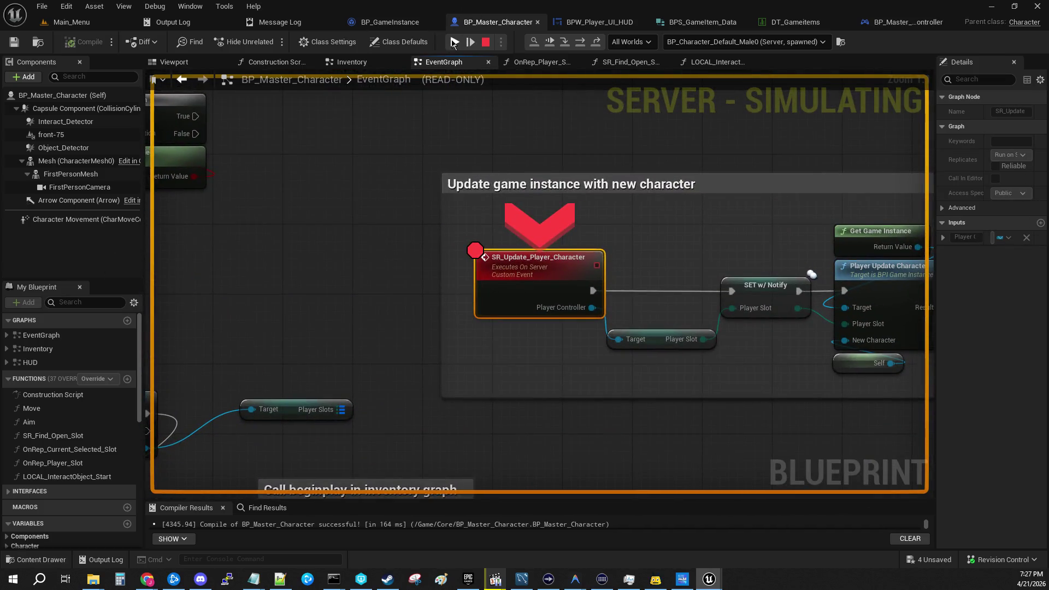
Resume past the breakpoints, pick up the weapon from the table with E, then trigger map travel
{"action": "left_click", "coordinate": [452, 40]}
{"action": "left_click", "coordinate": [452, 40]}
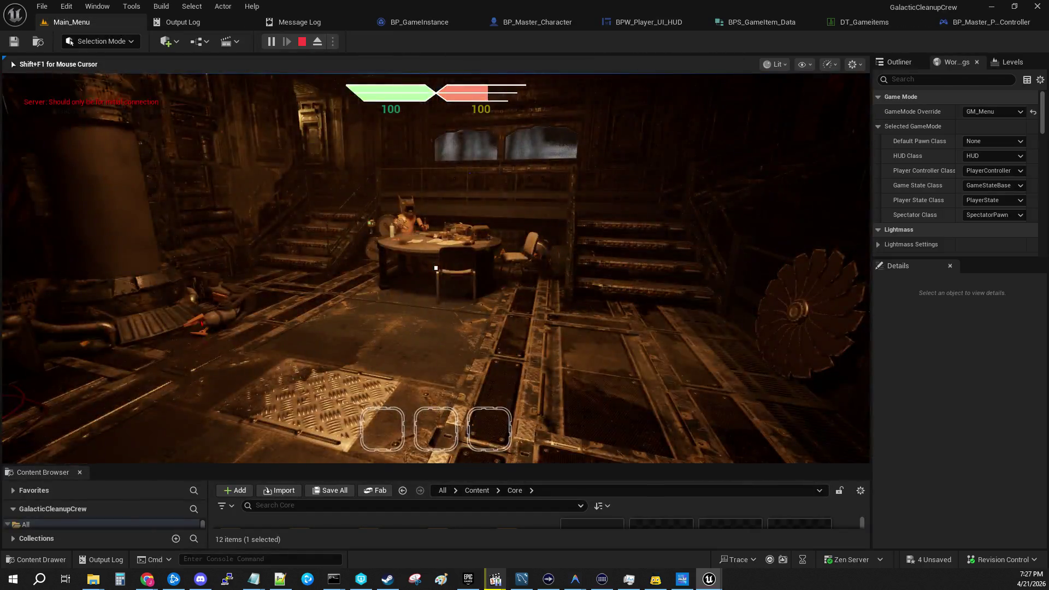
{"action": "key", "text": "w"}
{"action": "key", "text": "e"}
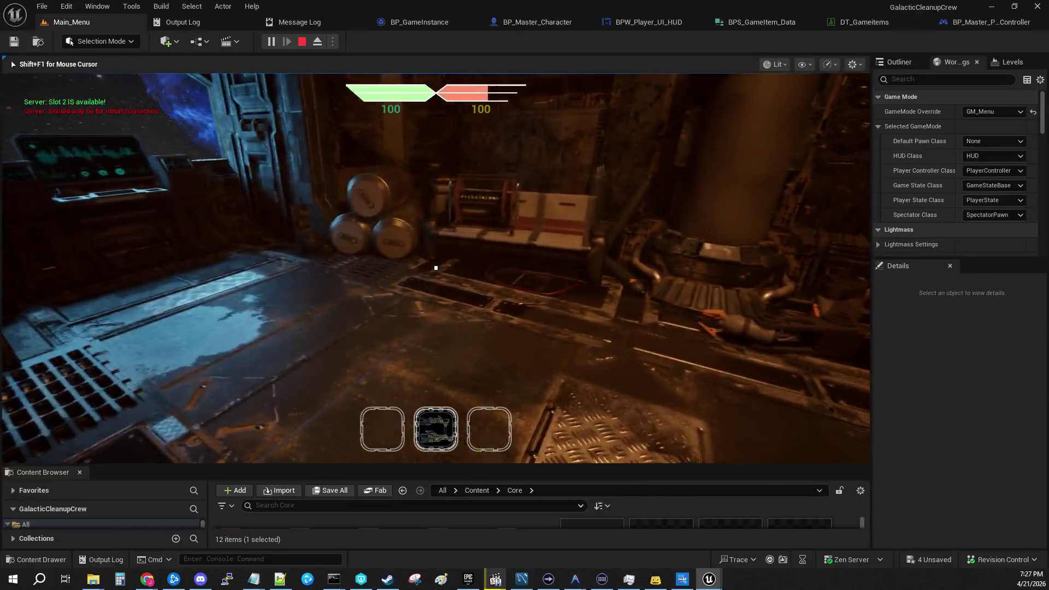
{"action": "key", "text": "w"}
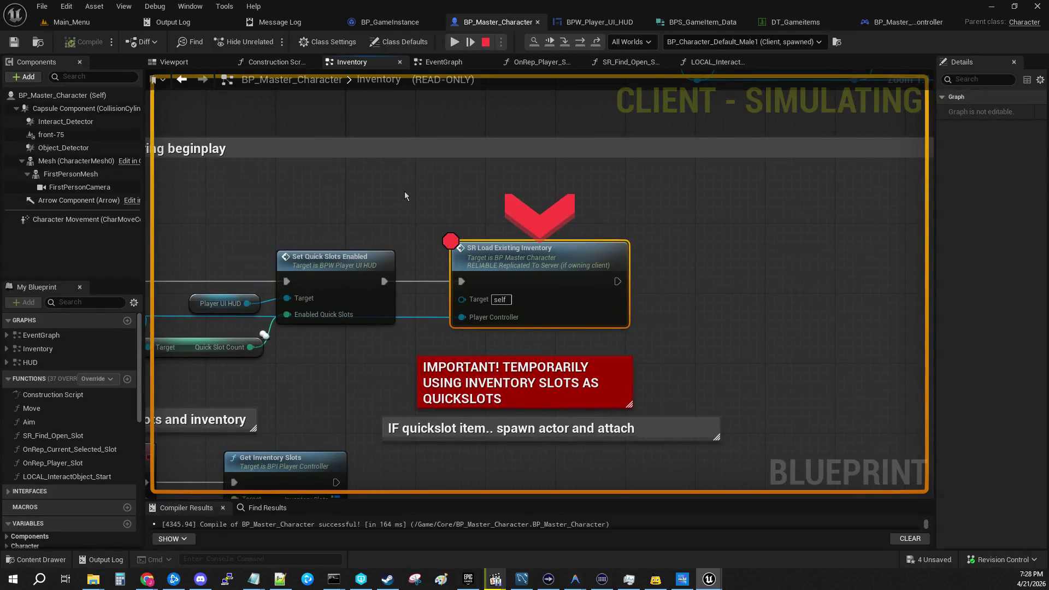
{"action": "left_click", "coordinate": [454, 42]}
{"action": "left_click", "coordinate": [454, 43]}
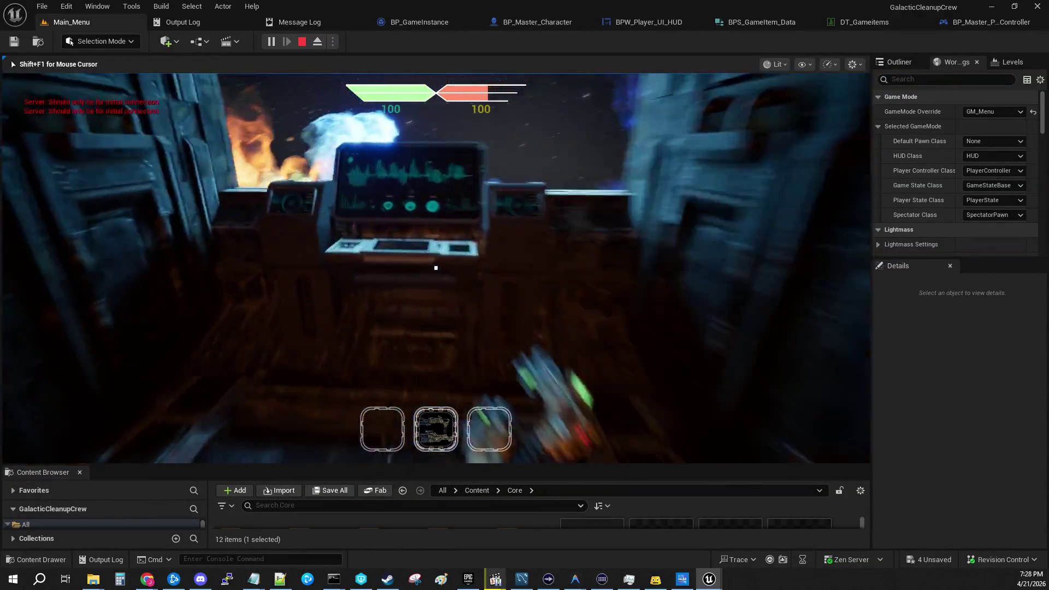
{"action": "key", "text": "e"}
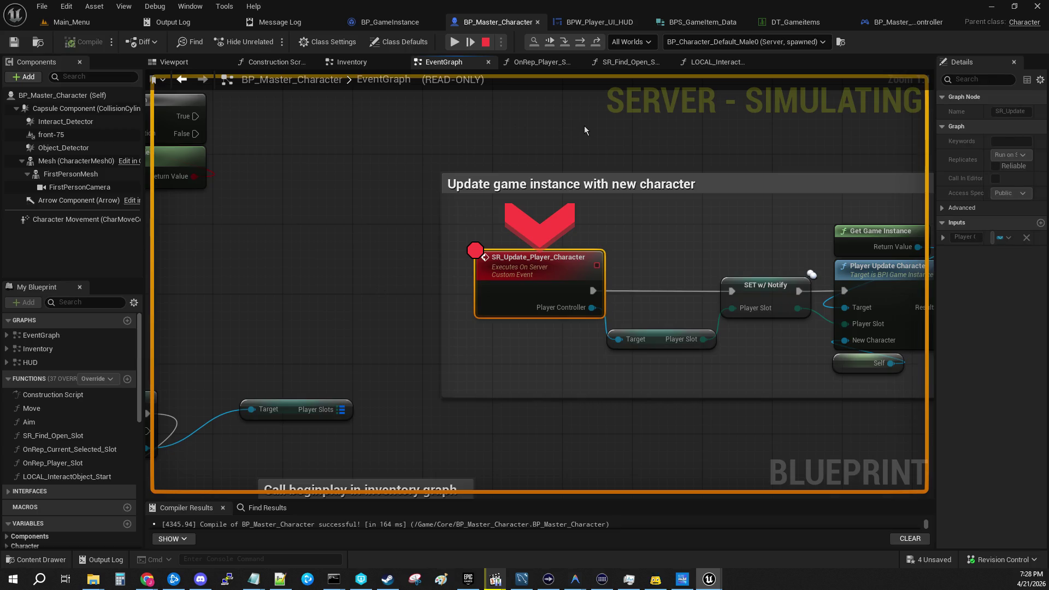
Resume through the four breakpoints into the new level, then stop the play session with Esc
{"action": "left_click", "coordinate": [457, 44]}
{"action": "left_click", "coordinate": [458, 44]}
{"action": "left_click", "coordinate": [457, 43]}
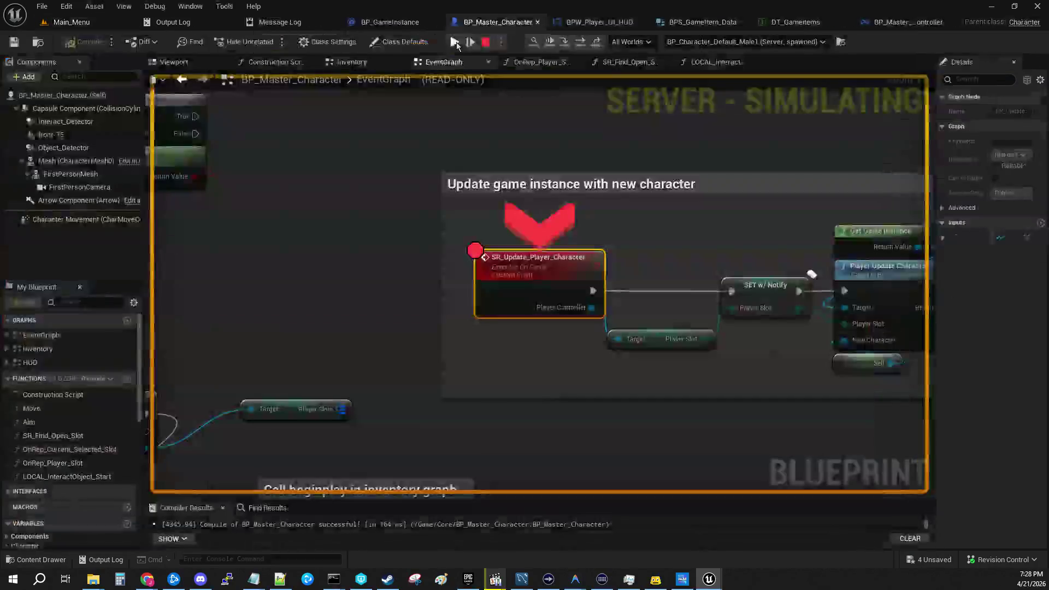
{"action": "left_click", "coordinate": [453, 44]}
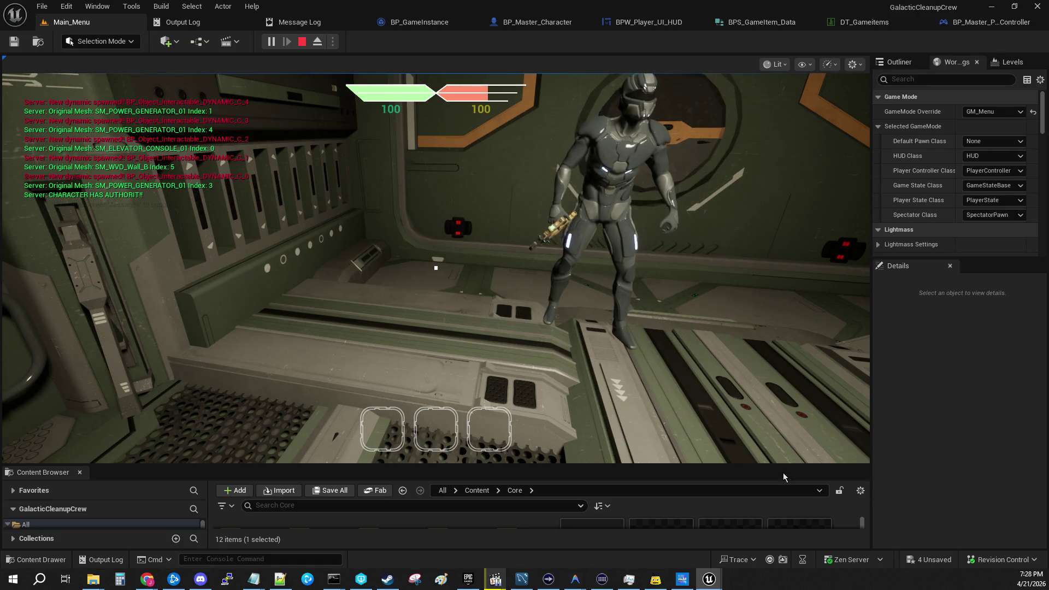
{"action": "left_click", "coordinate": [435, 267]}
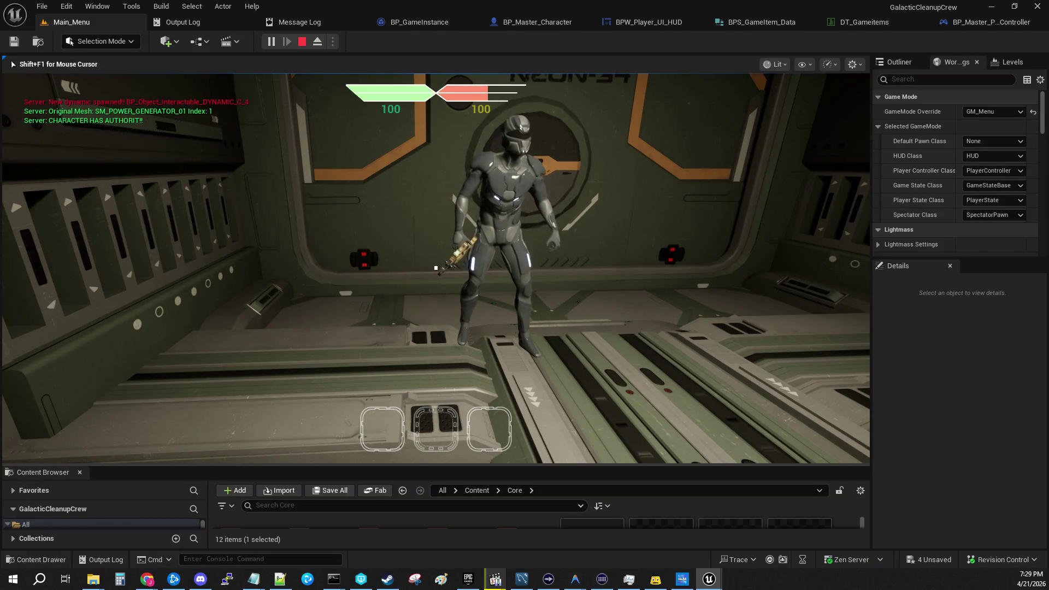
{"action": "key", "text": "Escape"}
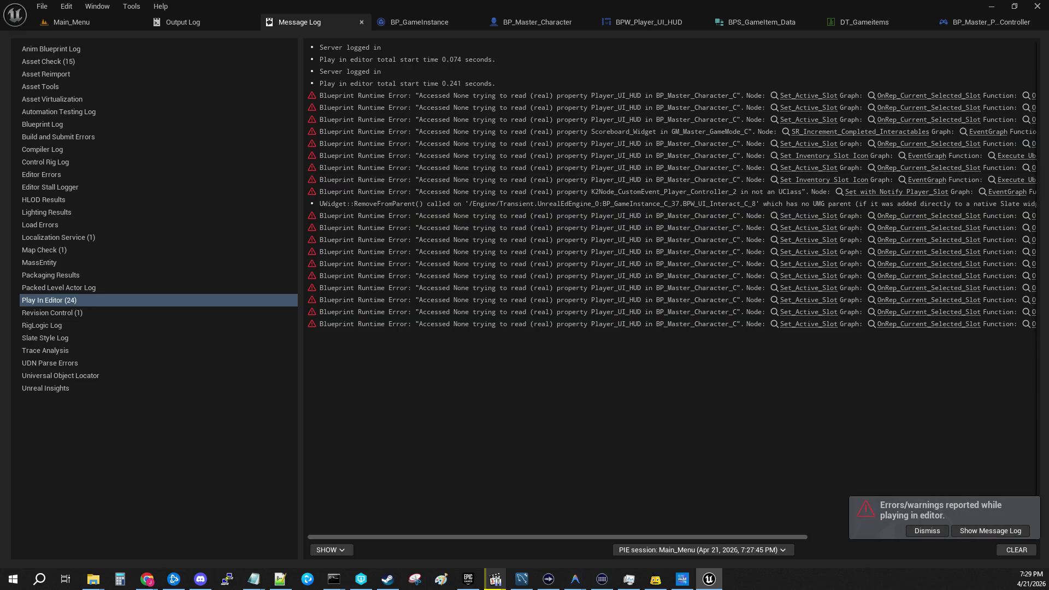
Return to BP_Master_PlayerController's EventGraph, switch to Chrome, and pan to show the whole re-attach loop
{"action": "left_click", "coordinate": [1007, 25]}
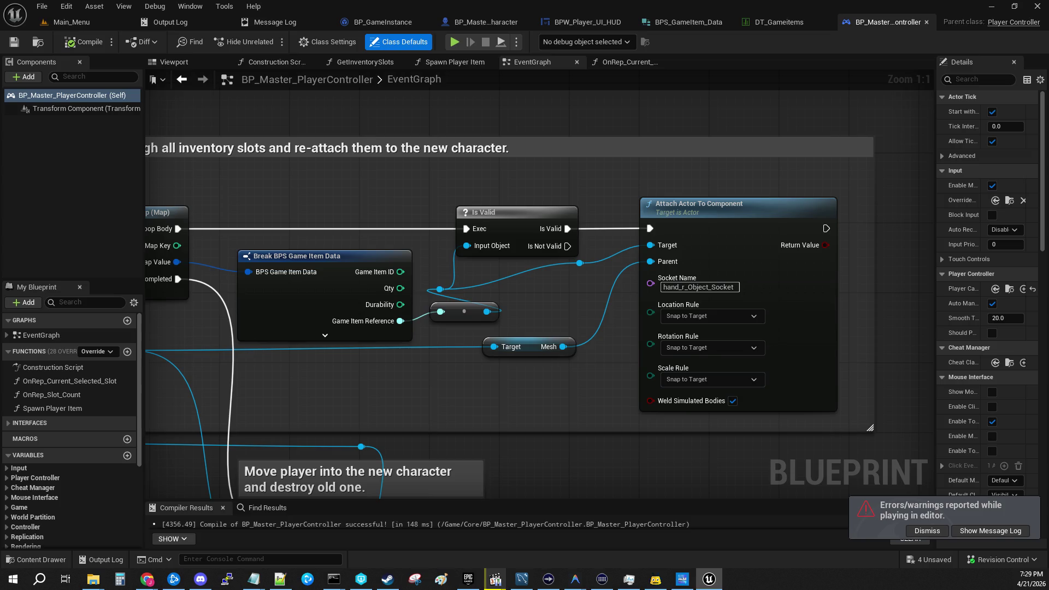
{"action": "key", "text": "alt+Tab"}
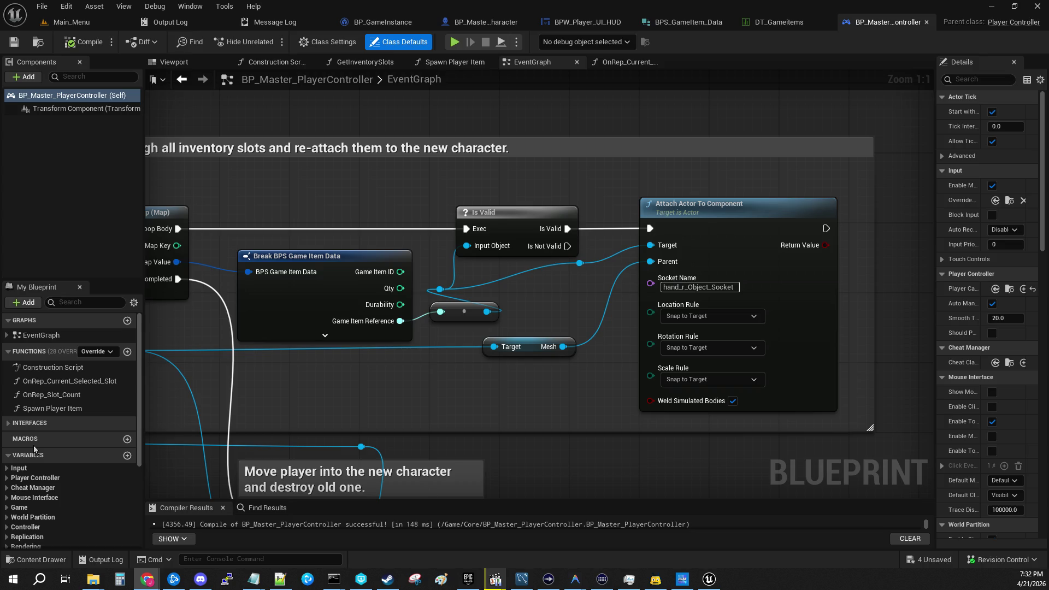
{"action": "left_click_drag", "start_coordinate": [677, 117], "coordinate": [731, 117]}
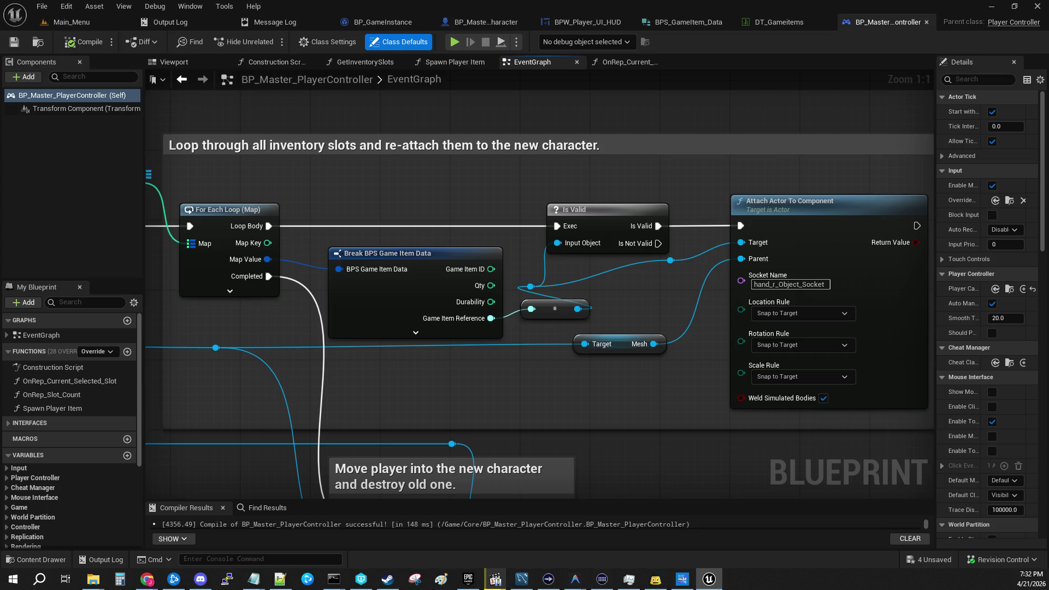
Leave Unreal Engine 5 and start a new blank Paint window from the taskbar
{"action": "key", "text": "alt+Tab"}
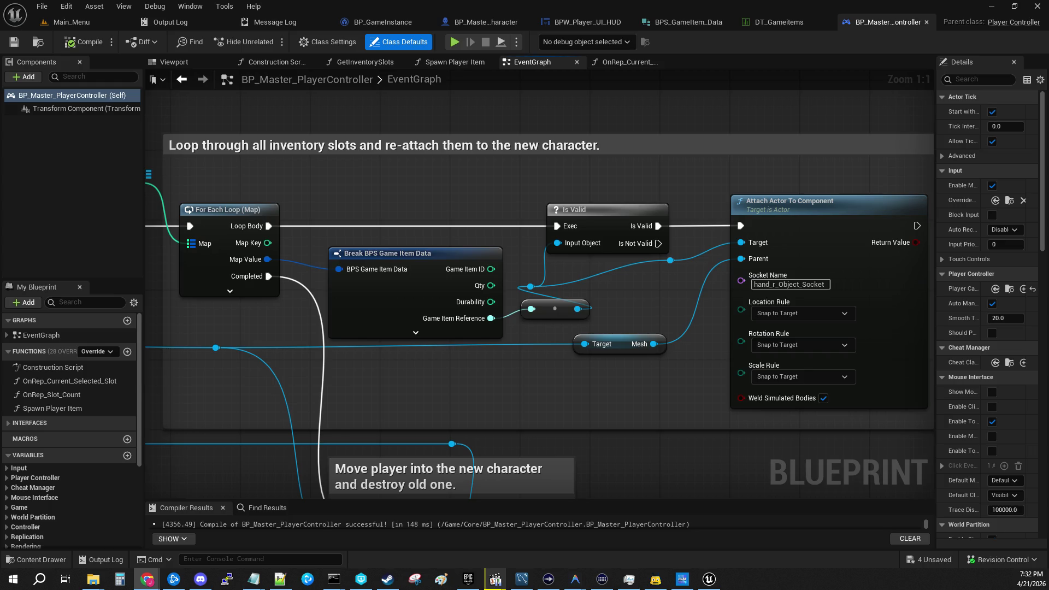
{"action": "left_click", "coordinate": [441, 580]}
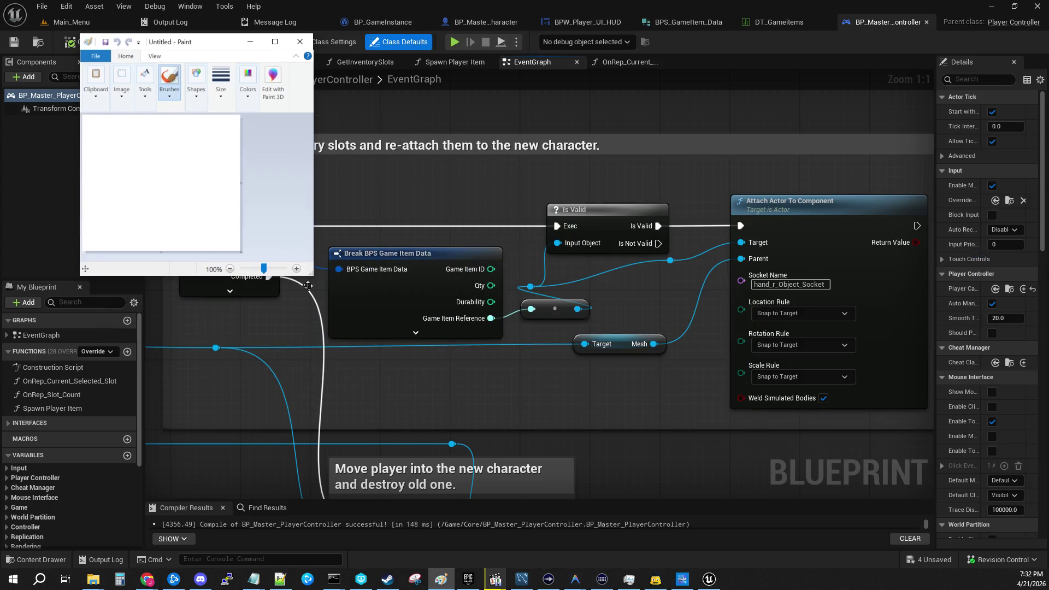
Enlarge the Paint window and resize the image to 6222 × 3600 px
{"action": "mouse_move", "coordinate": [308, 285]}
{"action": "left_mouse_down"}
{"action": "mouse_move", "coordinate": [838, 433]}
{"action": "mouse_move", "coordinate": [842, 476]}
{"action": "left_mouse_up"}
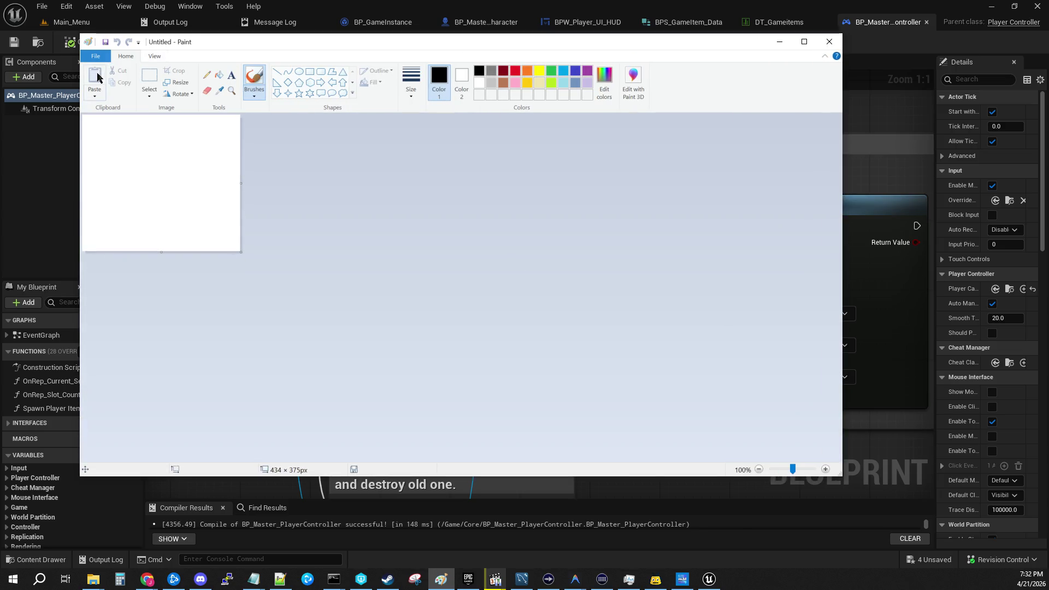
{"action": "left_click", "coordinate": [95, 56]}
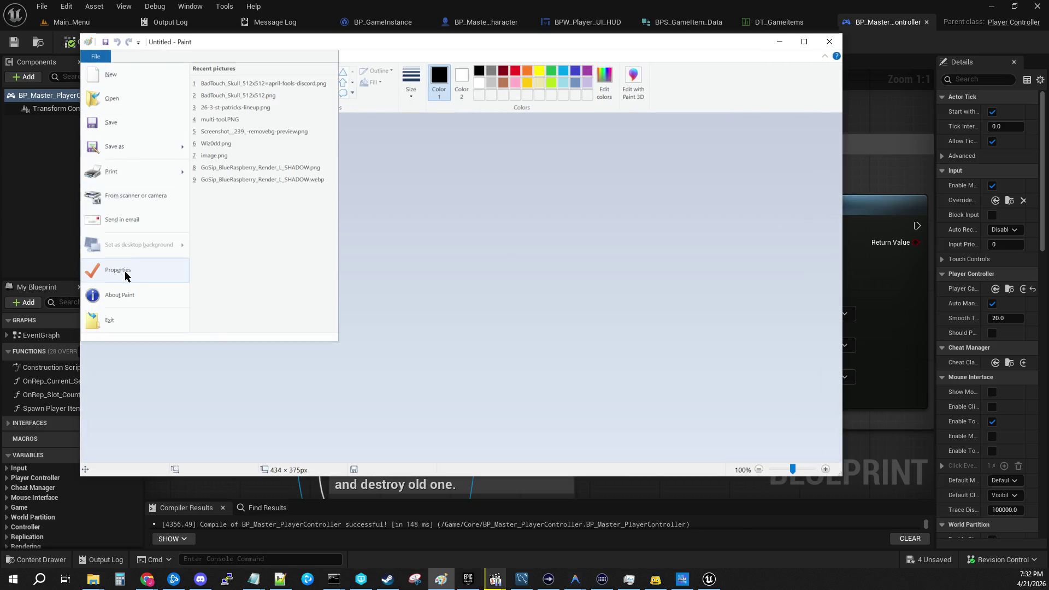
{"action": "left_click", "coordinate": [125, 276]}
{"action": "type", "text": "6222"}
{"action": "key", "text": "Tab"}
{"action": "type", "text": "3600"}
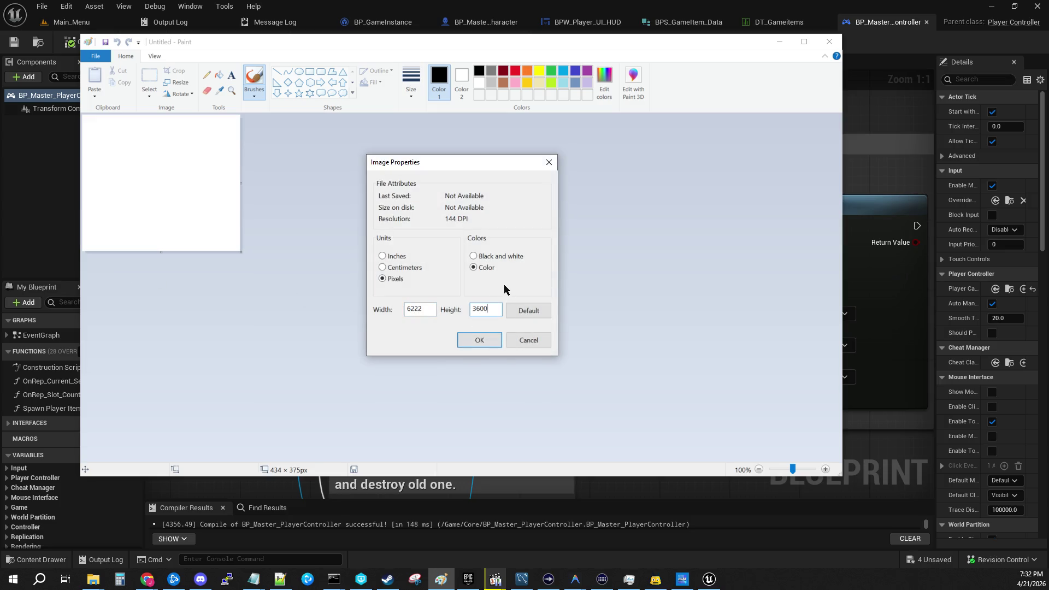
{"action": "key", "text": "Return"}
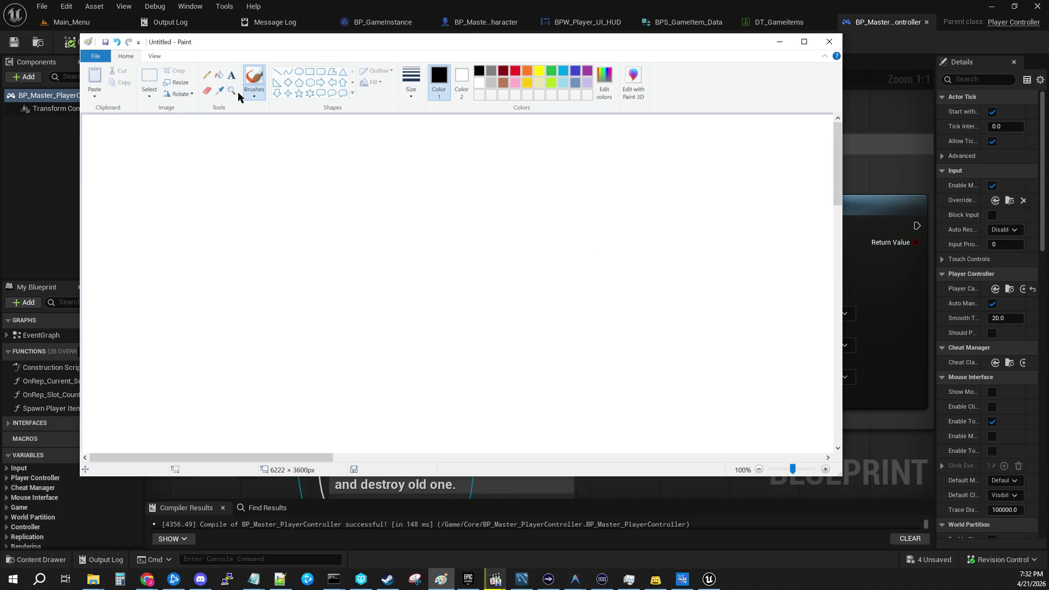
Fill the canvas black, set white as colour 1 and black as colour 2, and draw a rectangle outline
{"action": "left_click", "coordinate": [219, 75]}
{"action": "left_click", "coordinate": [470, 218]}
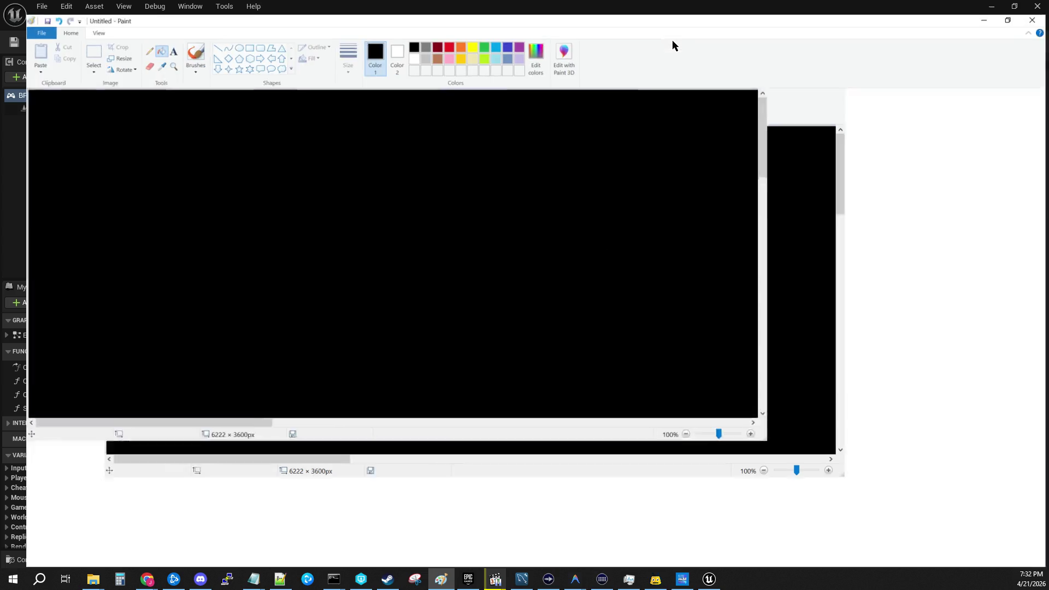
{"action": "double_click", "coordinate": [673, 42]}
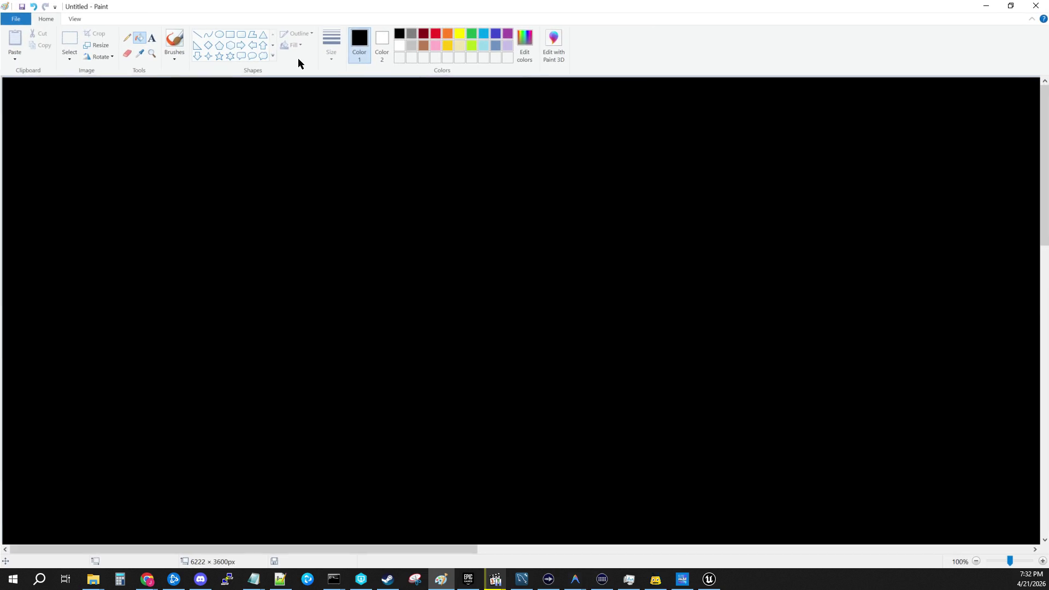
{"action": "left_click", "coordinate": [400, 46]}
{"action": "left_click", "coordinate": [382, 44]}
{"action": "left_click", "coordinate": [399, 34]}
{"action": "left_click", "coordinate": [230, 38]}
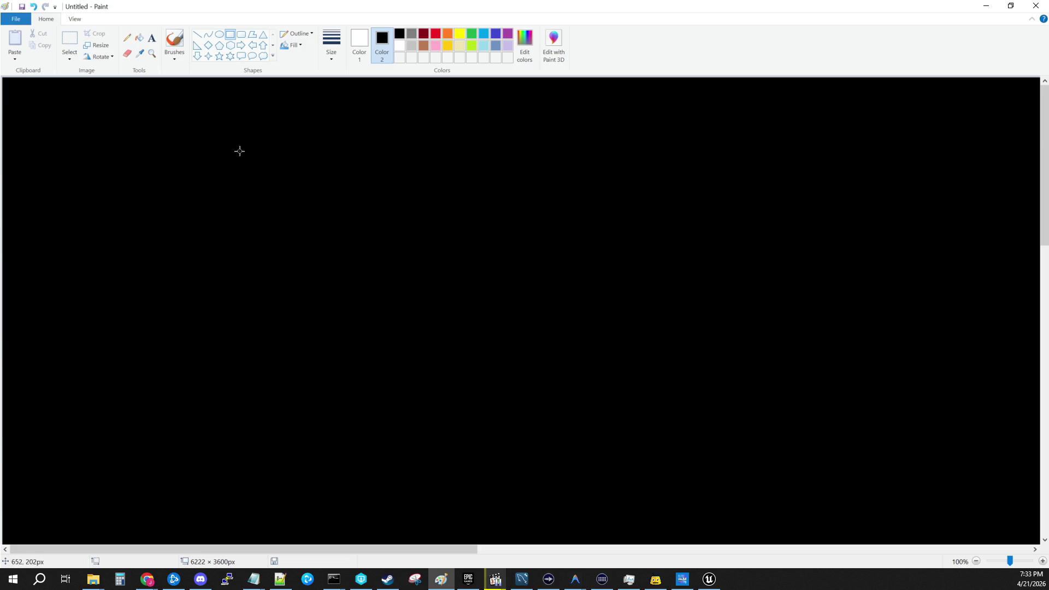
{"action": "mouse_move", "coordinate": [221, 146]}
{"action": "left_mouse_down"}
{"action": "mouse_move", "coordinate": [274, 176]}
{"action": "mouse_move", "coordinate": [314, 245]}
{"action": "mouse_move", "coordinate": [335, 234]}
{"action": "mouse_move", "coordinate": [349, 249]}
{"action": "mouse_move", "coordinate": [347, 228]}
{"action": "left_mouse_up"}
Replace the misplaced rectangle with a wide white box across the top of the canvas
{"action": "key", "text": "ctrl+z"}
{"action": "left_click", "coordinate": [436, 34]}
{"action": "mouse_move", "coordinate": [53, 101]}
{"action": "left_mouse_down"}
{"action": "mouse_move", "coordinate": [721, 246]}
{"action": "mouse_move", "coordinate": [758, 224]}
{"action": "left_mouse_up"}
Start a text label inside the box and set its font size to 24
{"action": "left_click", "coordinate": [152, 38]}
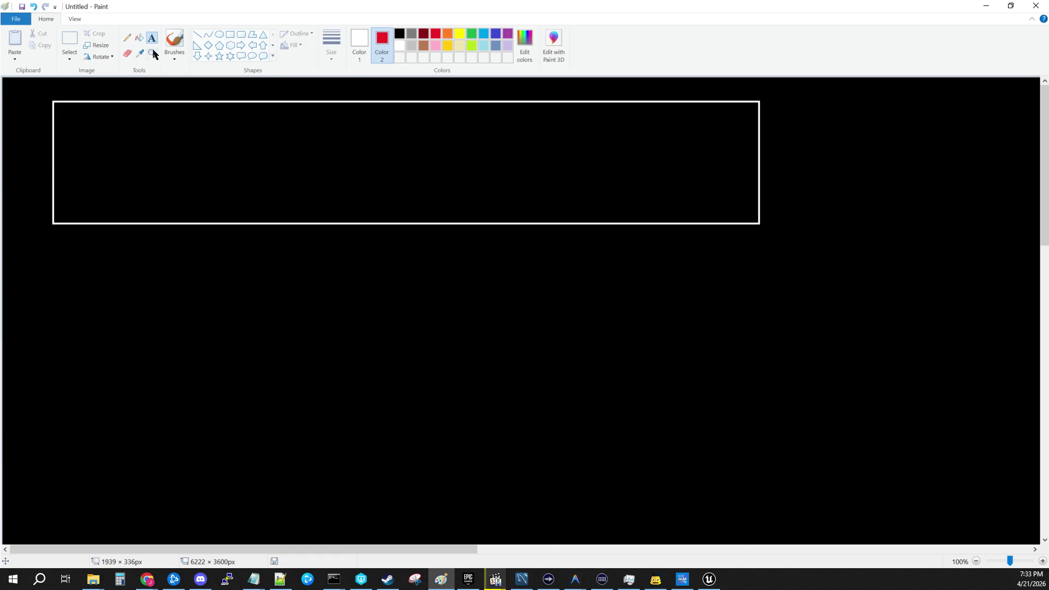
{"action": "left_click", "coordinate": [77, 153]}
{"action": "type", "text": "Cl"}
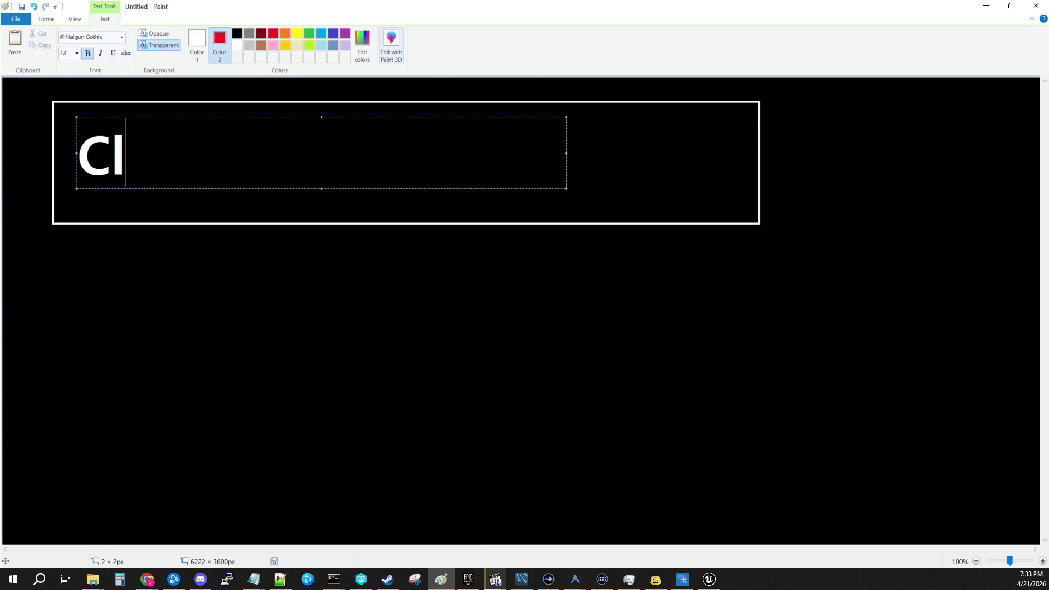
{"action": "type", "text": "ie"}
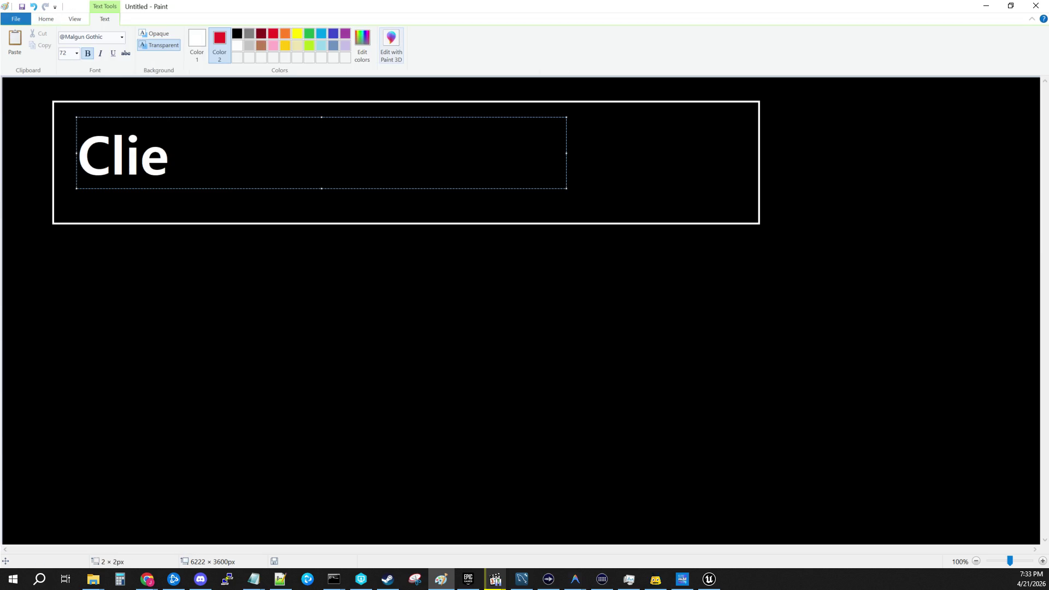
{"action": "key", "text": "shift+Left"}
{"action": "key", "text": "shift+Left"}
{"action": "key", "text": "shift+Left"}
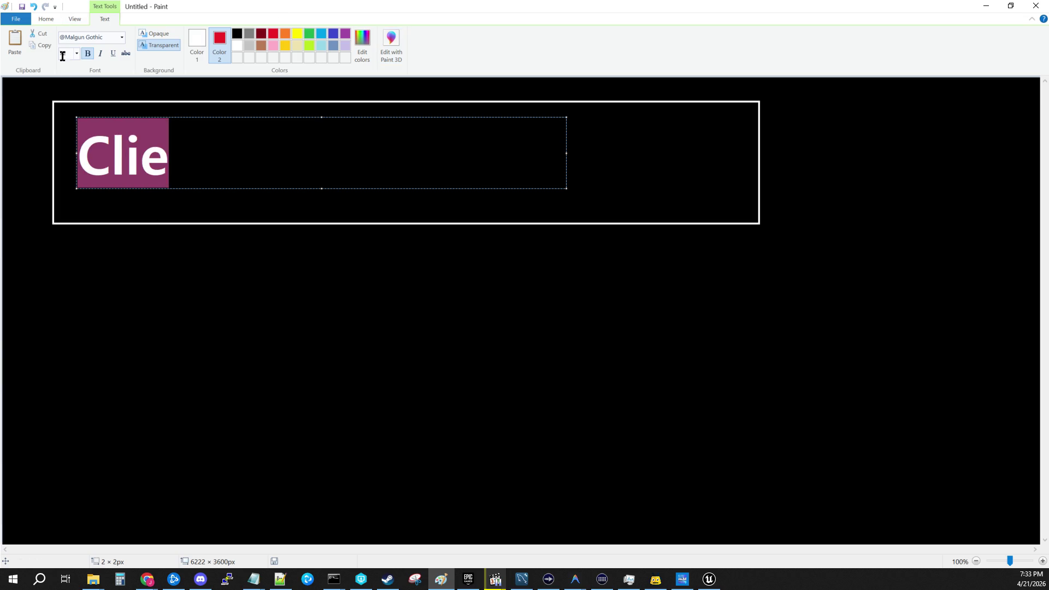
{"action": "left_click", "coordinate": [76, 54]}
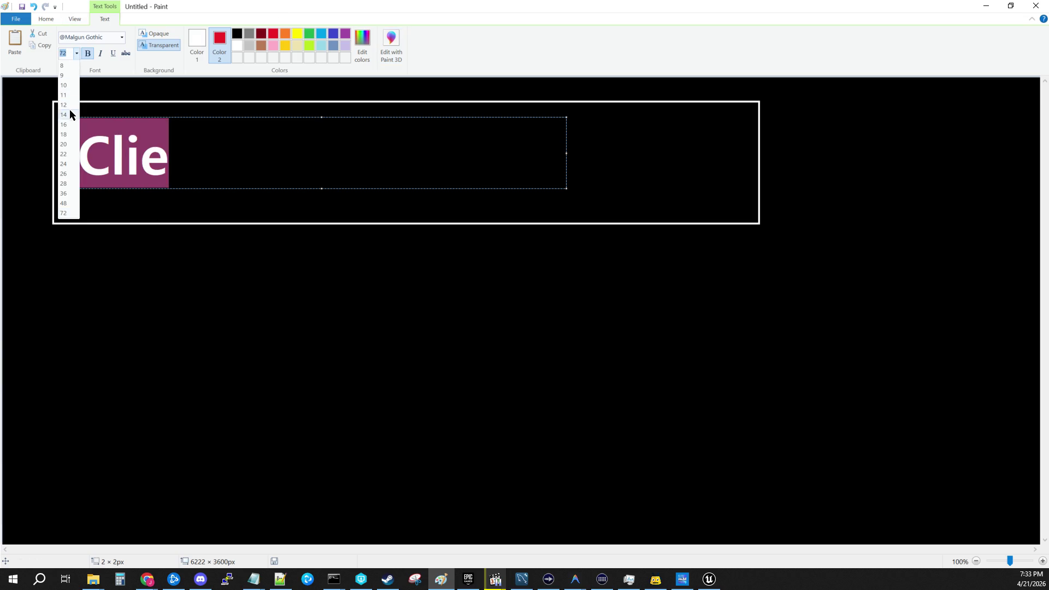
{"action": "left_click", "coordinate": [67, 163]}
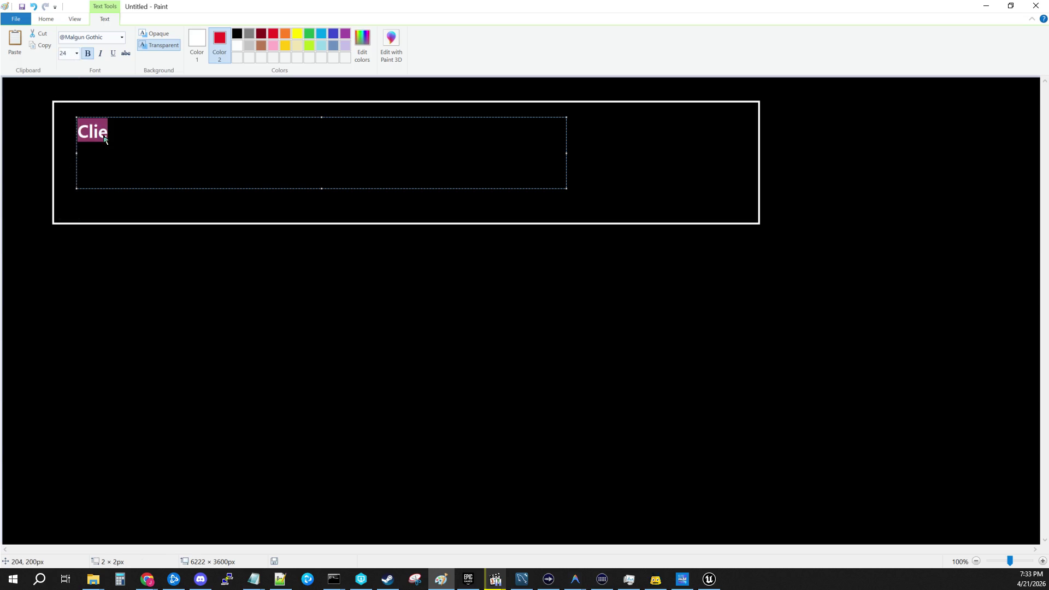
{"action": "key", "text": "Right"}
Type the label 'Client 1 / Game Host / "Server"', correcting typos along the way
{"action": "type", "text": "nt 1"}
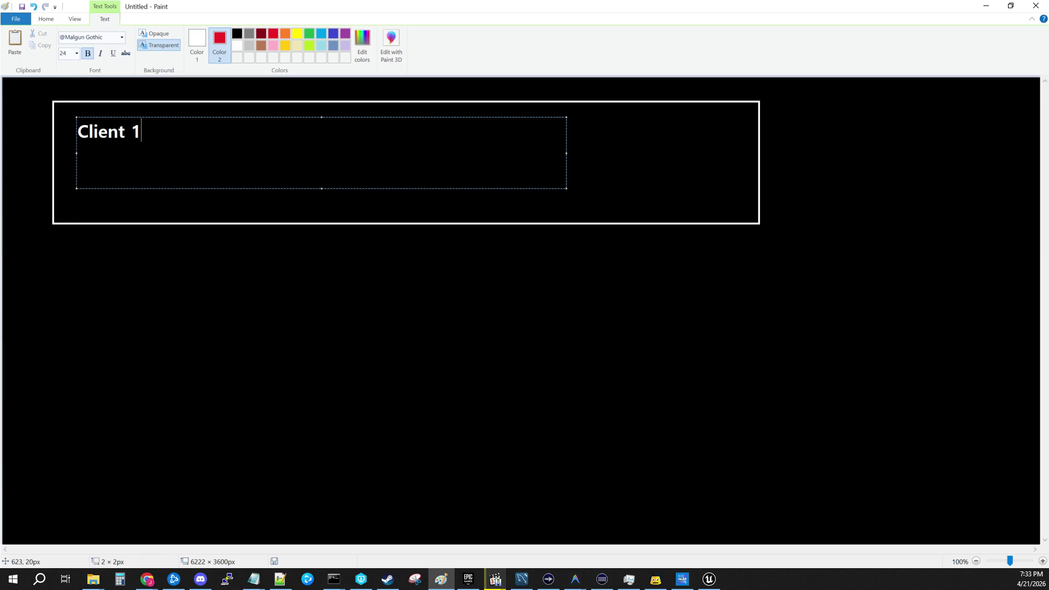
{"action": "type", "text": " / Ho"}
{"action": "key", "text": "BackSpace"}
{"action": "key", "text": "BackSpace"}
{"action": "type", "text": "Serve"}
{"action": "key", "text": "BackSpace"}
{"action": "key", "text": "BackSpace"}
{"action": "key", "text": "BackSpace"}
{"action": "type", "text": "Game h"}
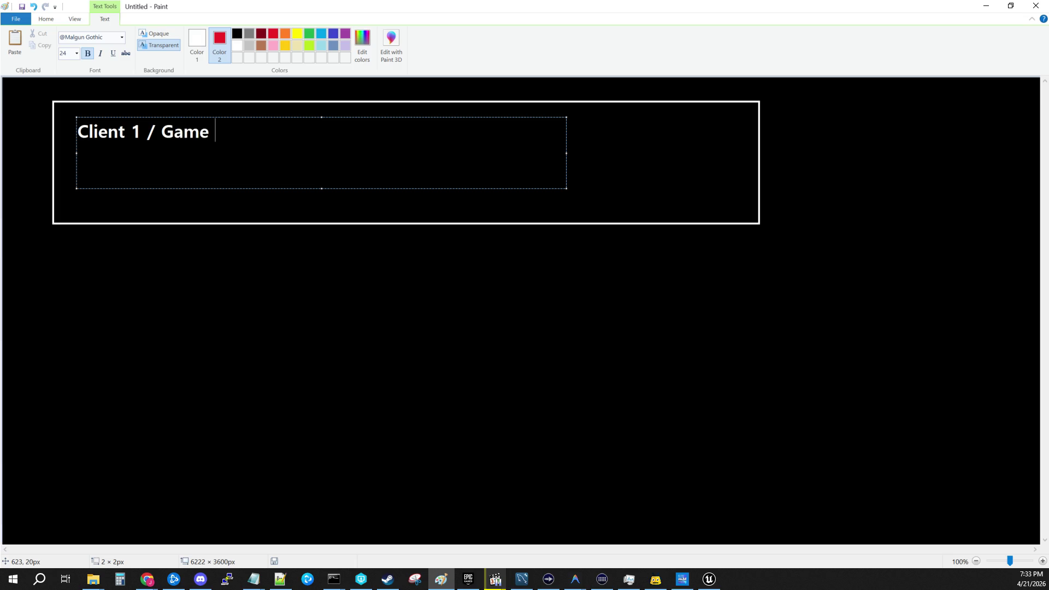
{"action": "key", "text": "BackSpace"}
{"action": "type", "text": "HG"}
{"action": "key", "text": "BackSpace"}
{"action": "type", "text": "ost /"}
{"action": "key", "text": "Return"}
{"action": "key", "text": "Return"}
{"action": "type", "text": "\"Server\""}
Split the label into three lines (Client 1, Game Host, "Server") without slashes, shifted left
{"action": "key", "text": "Left"}
{"action": "key", "text": "Left"}
{"action": "key", "text": "Left"}
{"action": "key", "text": "Right"}
{"action": "key", "text": "Right"}
{"action": "key", "text": "Right"}
{"action": "key", "text": "Return"}
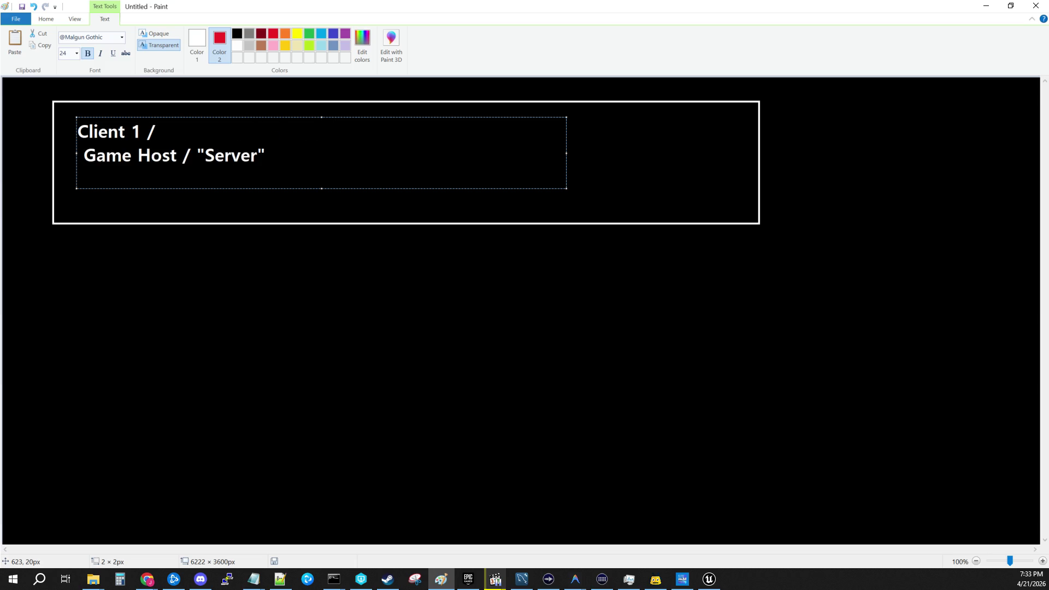
{"action": "key", "text": "Delete"}
{"action": "key", "text": "Right"}
{"action": "key", "text": "ctrl+Right"}
{"action": "key", "text": "ctrl+Right"}
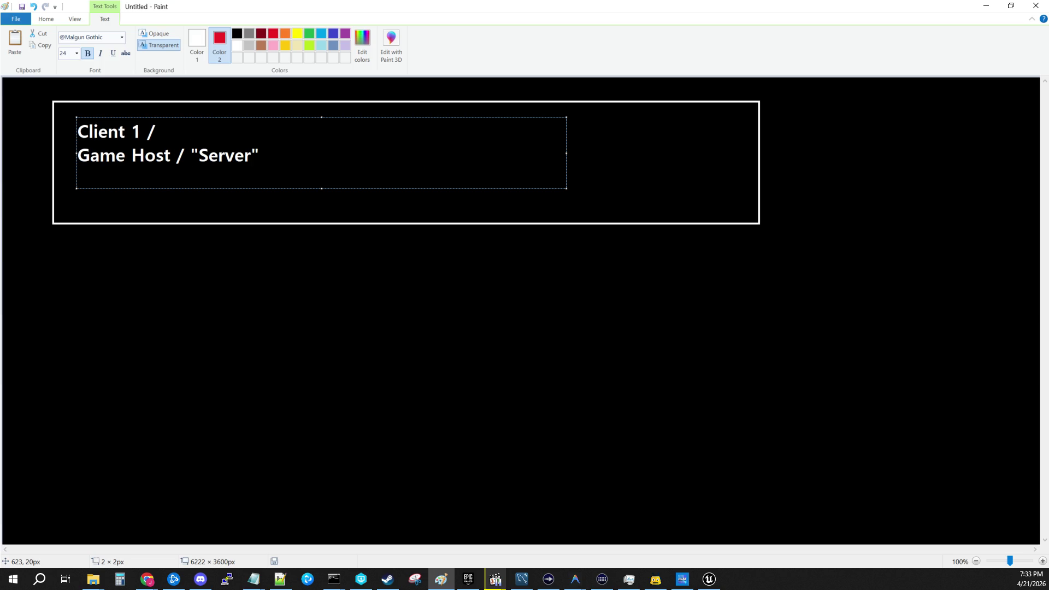
{"action": "key", "text": "Return"}
{"action": "key", "text": "End"}
{"action": "key", "text": "BackSpace"}
{"action": "key", "text": "BackSpace"}
{"action": "key", "text": "BackSpace"}
{"action": "key", "text": "Up"}
{"action": "key", "text": "BackSpace"}
{"action": "key", "text": "BackSpace"}
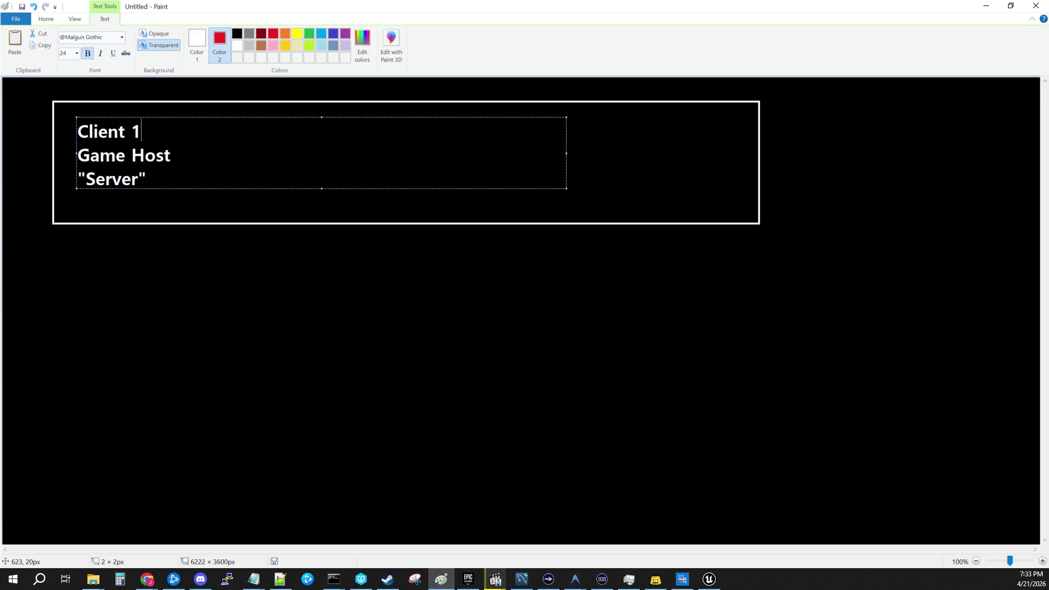
{"action": "left_click_drag", "start_coordinate": [170, 189], "coordinate": [159, 192]}
Copy the whole labelled Client 1 box and place the copy just below it
{"action": "left_click", "coordinate": [126, 295]}
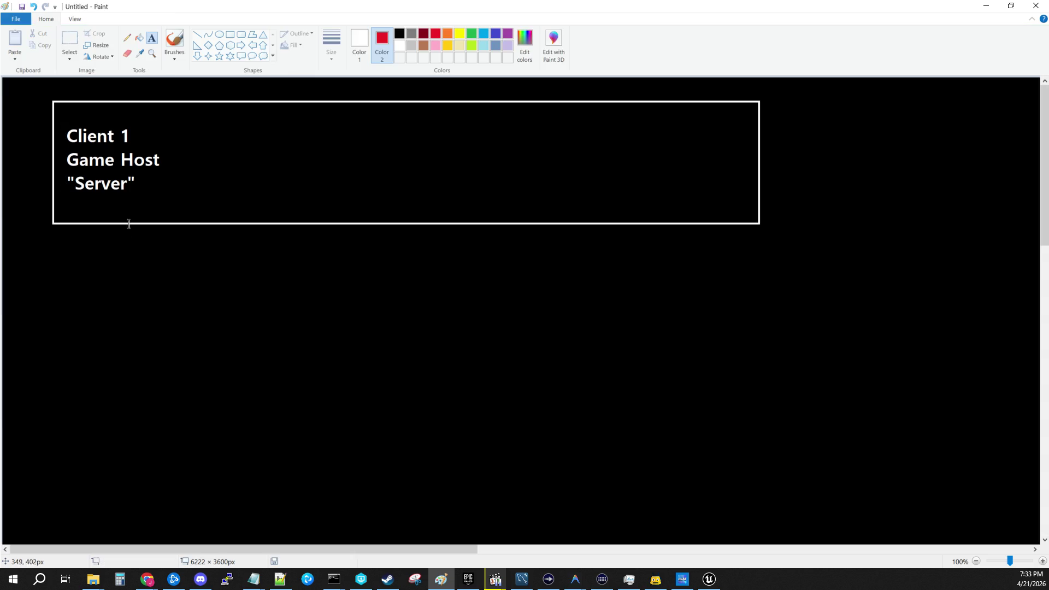
{"action": "left_click", "coordinate": [70, 43]}
{"action": "left_click_drag", "start_coordinate": [44, 93], "coordinate": [779, 233]}
{"action": "key", "text": "ctrl+c"}
{"action": "key", "text": "ctrl+v"}
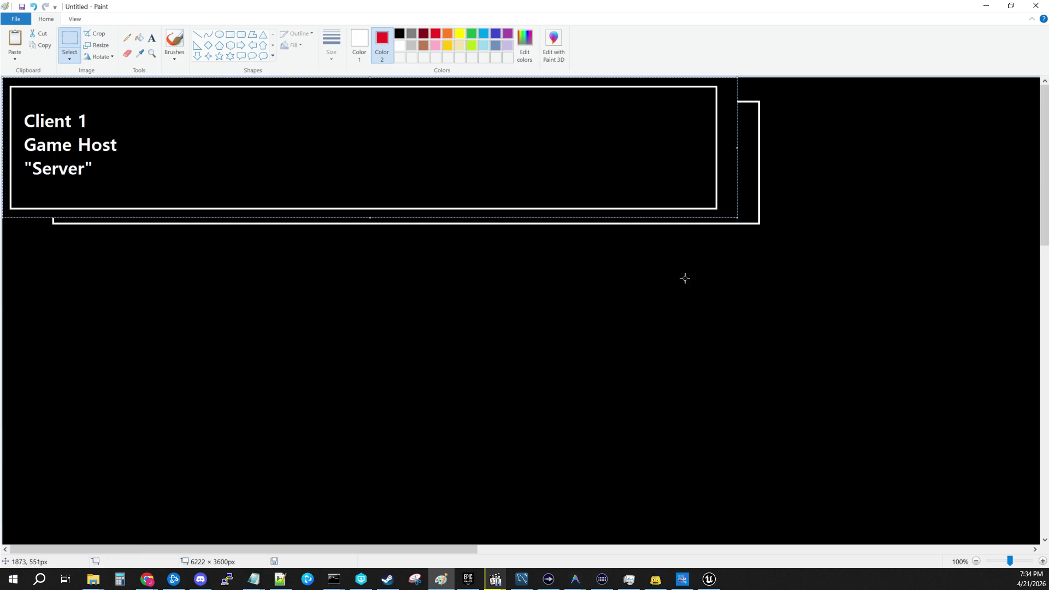
{"action": "mouse_move", "coordinate": [344, 127]}
{"action": "left_mouse_down"}
{"action": "mouse_move", "coordinate": [405, 286]}
{"action": "mouse_move", "coordinate": [388, 280]}
{"action": "left_mouse_up"}
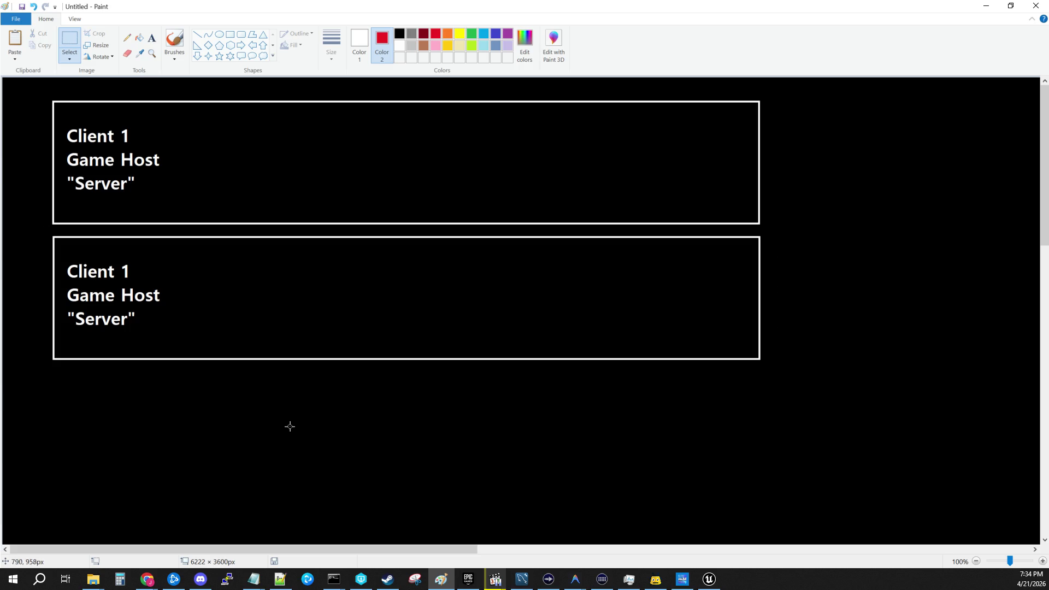
Erase the Game Host and "Server" lines from the copied box
{"action": "left_click_drag", "start_coordinate": [59, 284], "coordinate": [192, 334]}
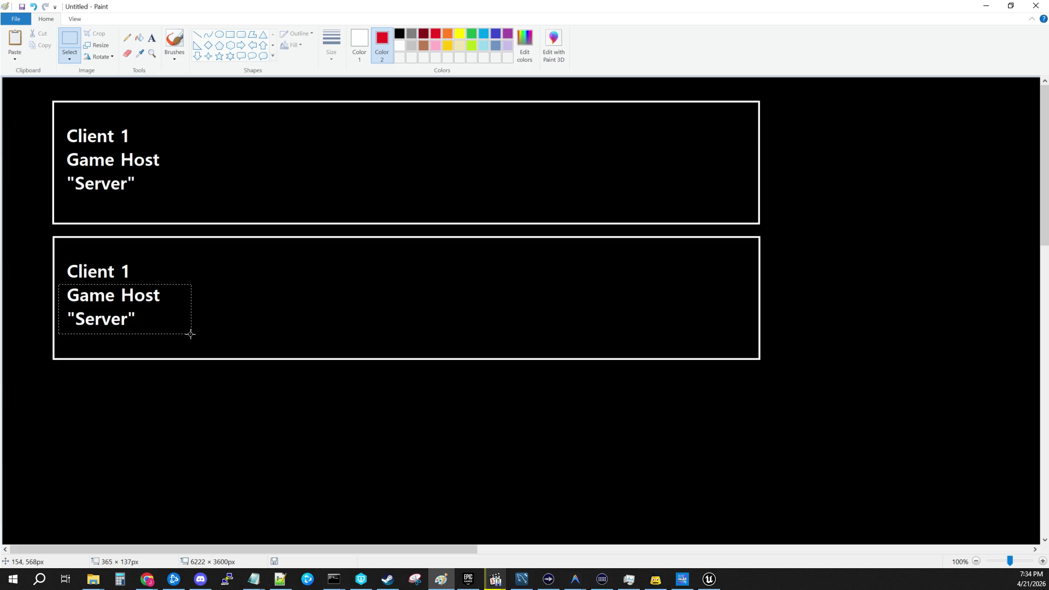
{"action": "left_click", "coordinate": [399, 36]}
{"action": "key", "text": "Delete"}
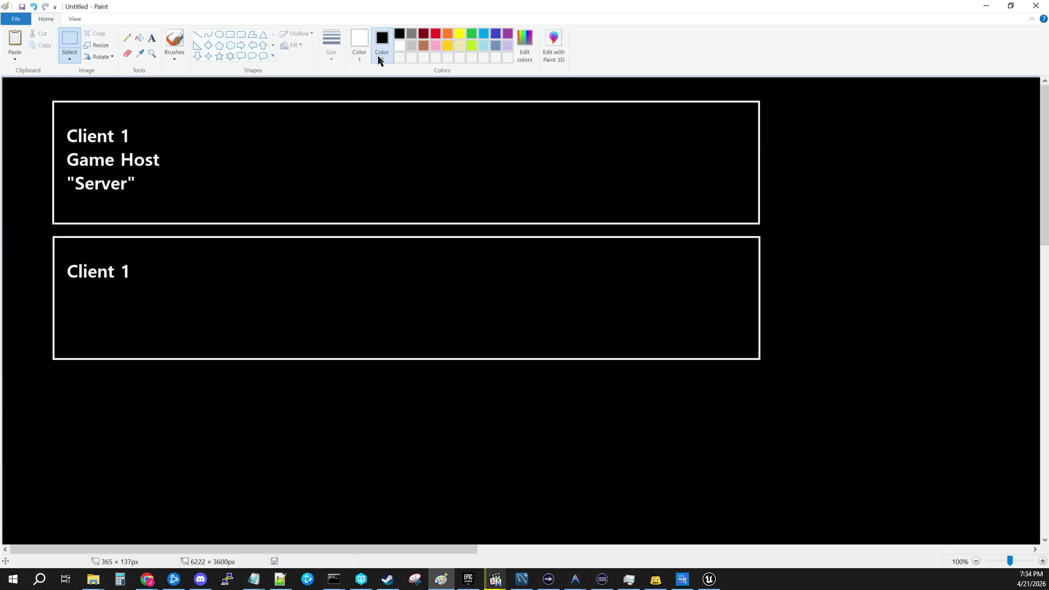
Replace the '1' in the lower box with a '2' so it reads Client 2
{"action": "mouse_move", "coordinate": [114, 262]}
{"action": "left_mouse_down"}
{"action": "mouse_move", "coordinate": [155, 282]}
{"action": "mouse_move", "coordinate": [120, 253]}
{"action": "mouse_move", "coordinate": [152, 280]}
{"action": "left_mouse_up"}
{"action": "key", "text": "Delete"}
{"action": "left_click", "coordinate": [152, 38]}
{"action": "left_click", "coordinate": [126, 258]}
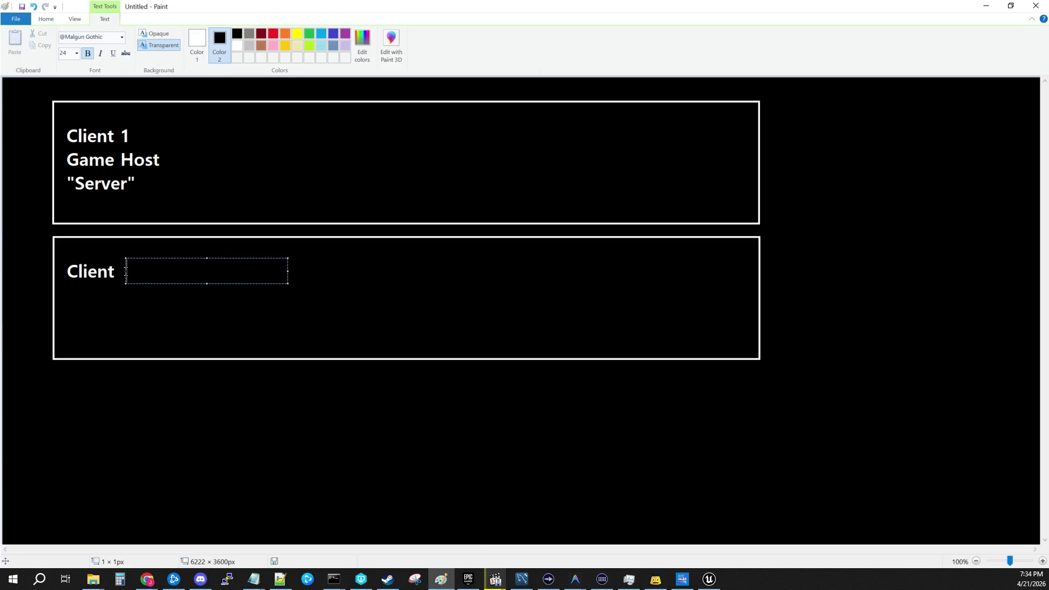
{"action": "type", "text": "2"}
{"action": "left_click_drag", "start_coordinate": [153, 284], "coordinate": [146, 284]}
{"action": "left_click", "coordinate": [110, 435]}
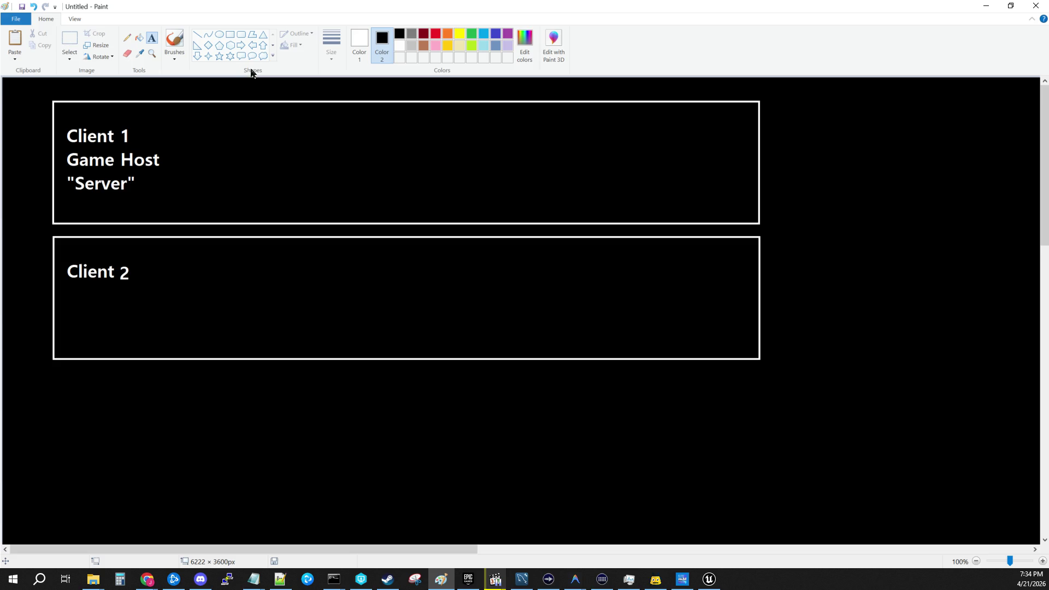
{"action": "left_click", "coordinate": [241, 34]}
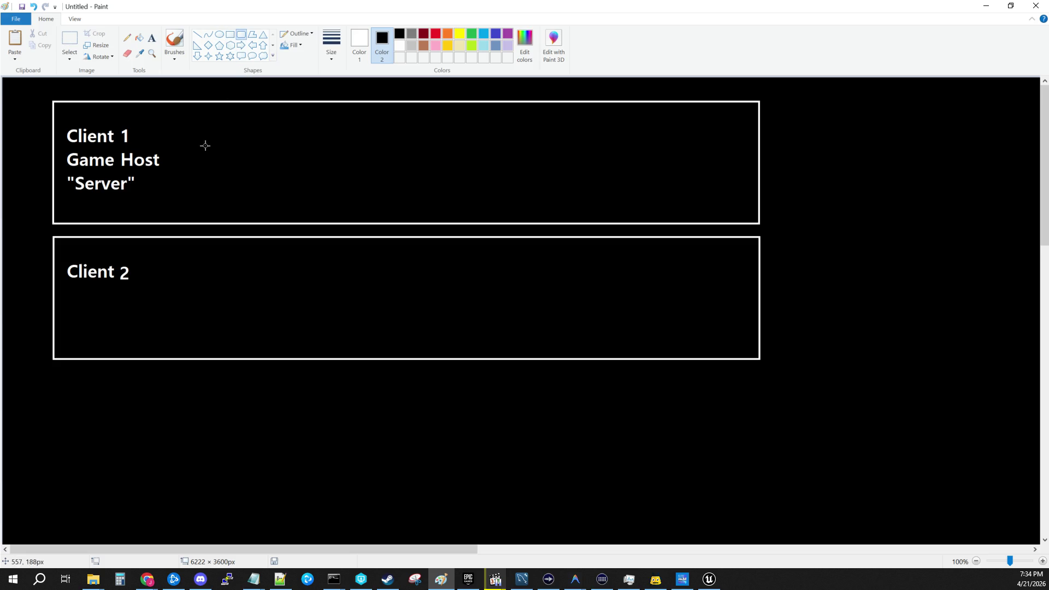
Draw an orange rounded rectangle inside the Client 1 box, beside its text
{"action": "left_click", "coordinate": [447, 34]}
{"action": "left_click", "coordinate": [403, 35]}
{"action": "left_click", "coordinate": [359, 44]}
{"action": "left_click", "coordinate": [447, 33]}
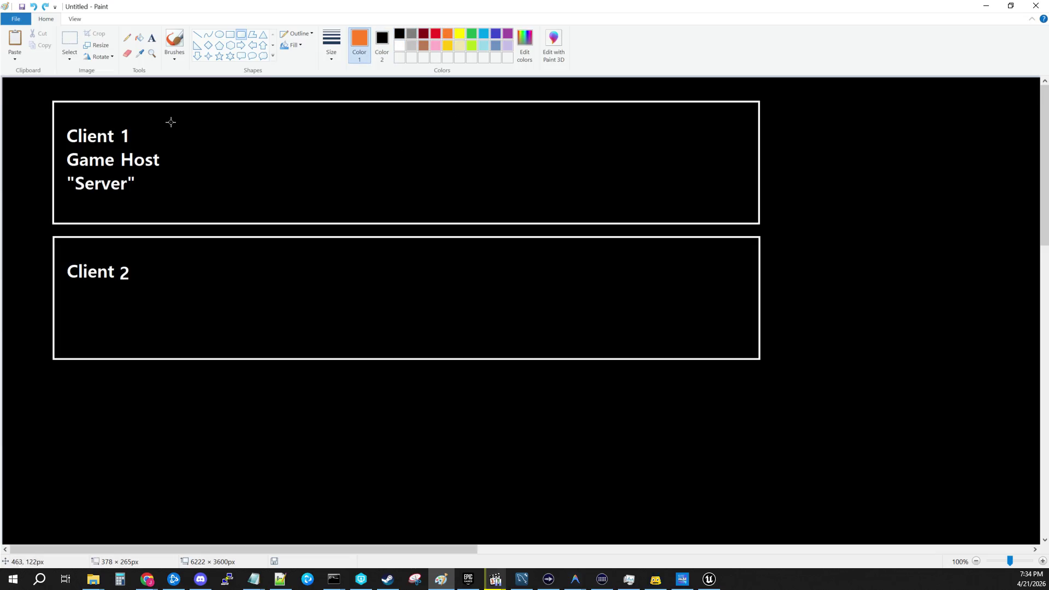
{"action": "left_click_drag", "start_coordinate": [167, 113], "coordinate": [326, 217]}
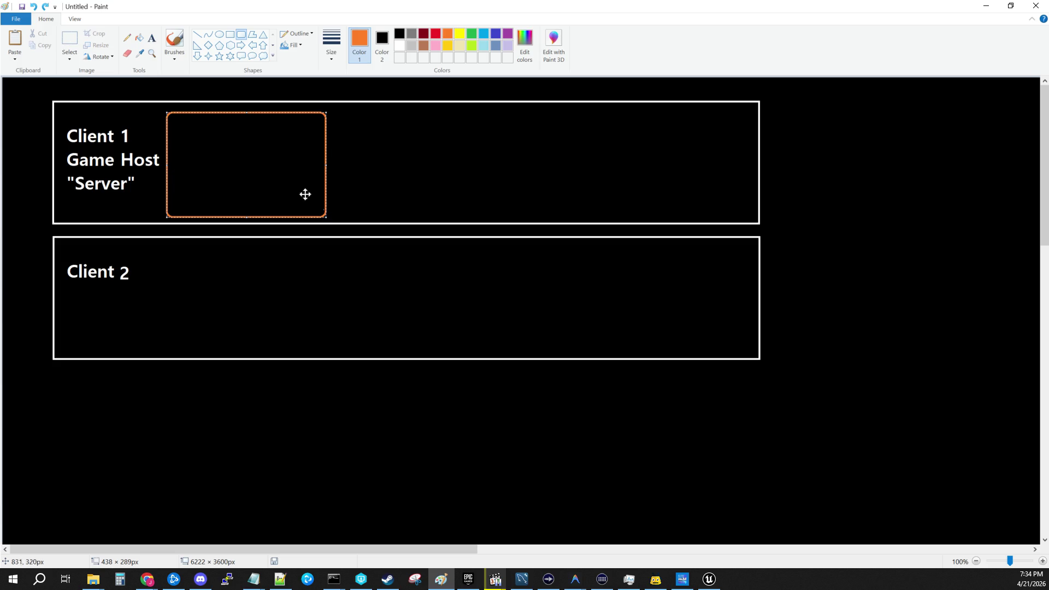
{"action": "left_click", "coordinate": [376, 83]}
Label the orange rounded box 'Game Instance' in white text
{"action": "left_click", "coordinate": [399, 46]}
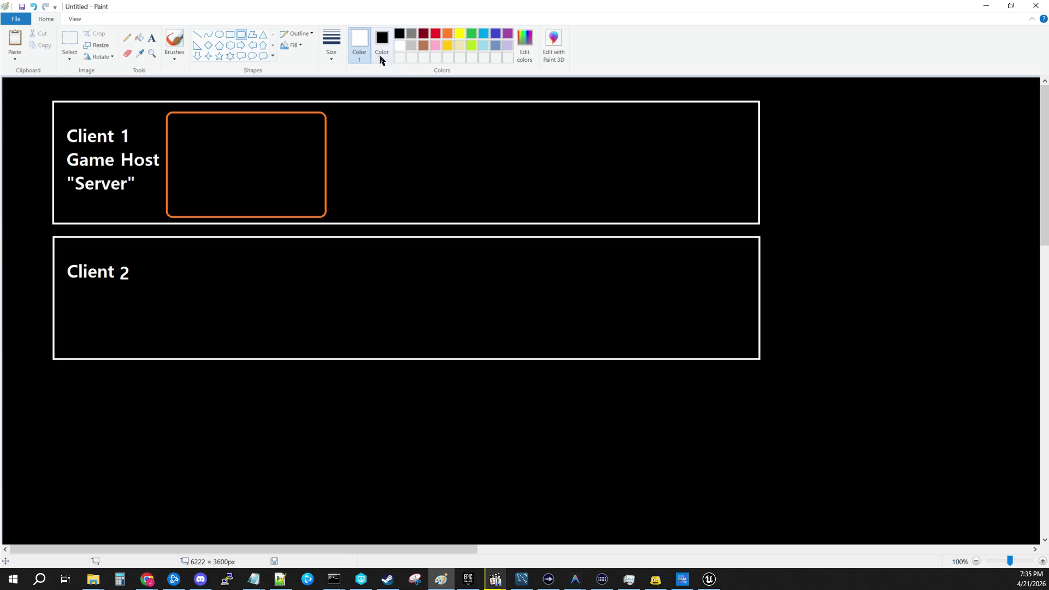
{"action": "left_click", "coordinate": [152, 38]}
{"action": "left_click", "coordinate": [183, 130]}
{"action": "type", "text": "Ga"}
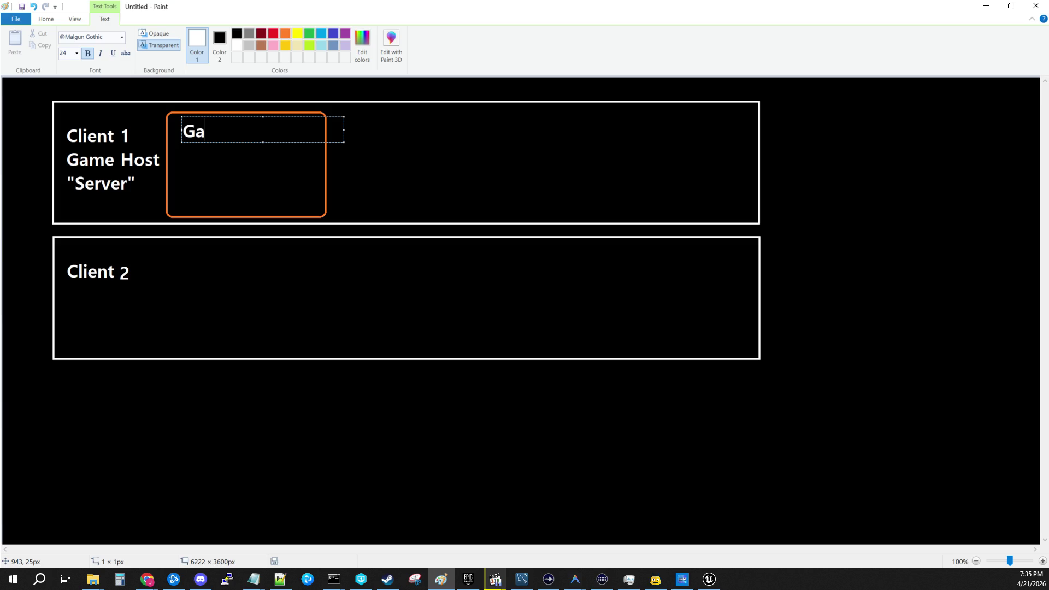
{"action": "type", "text": "me Instance"}
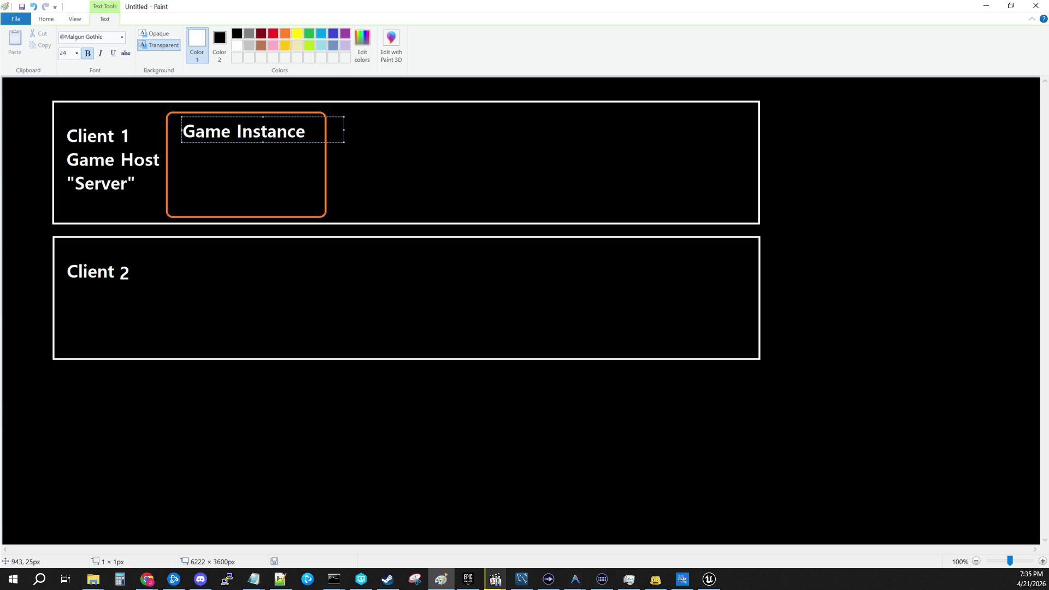
{"action": "left_click_drag", "start_coordinate": [331, 142], "coordinate": [330, 138]}
{"action": "left_click", "coordinate": [430, 192]}
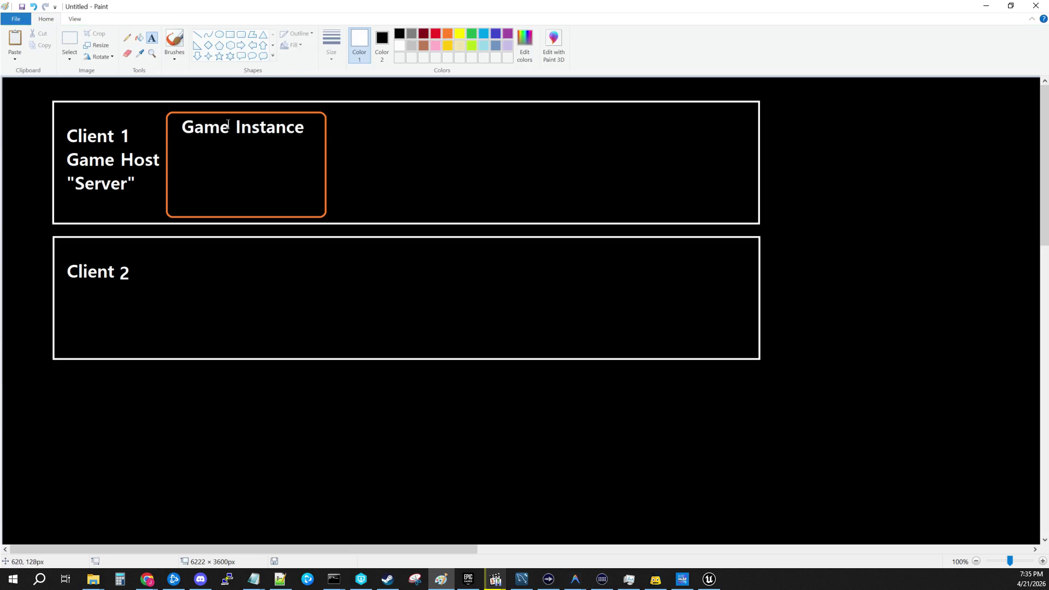
{"action": "left_click", "coordinate": [69, 40]}
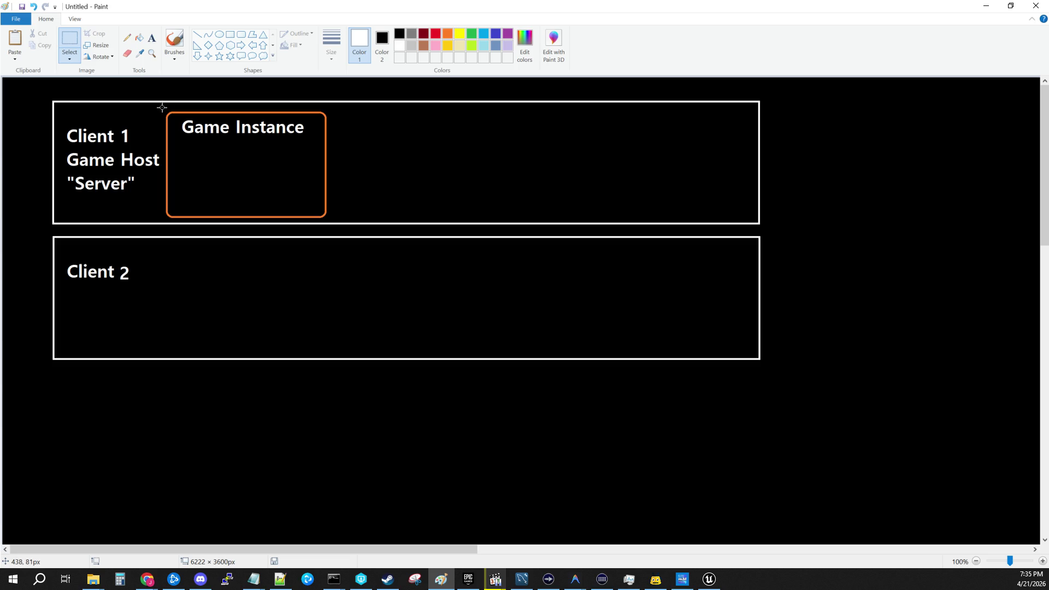
{"action": "mouse_move", "coordinate": [161, 107]}
{"action": "left_mouse_down"}
{"action": "mouse_move", "coordinate": [364, 202]}
{"action": "mouse_move", "coordinate": [269, 171]}
{"action": "mouse_move", "coordinate": [163, 107]}
{"action": "left_mouse_up"}
Copy the orange Game Instance box and place the copy inside the Client 2 box
{"action": "left_click", "coordinate": [326, 218]}
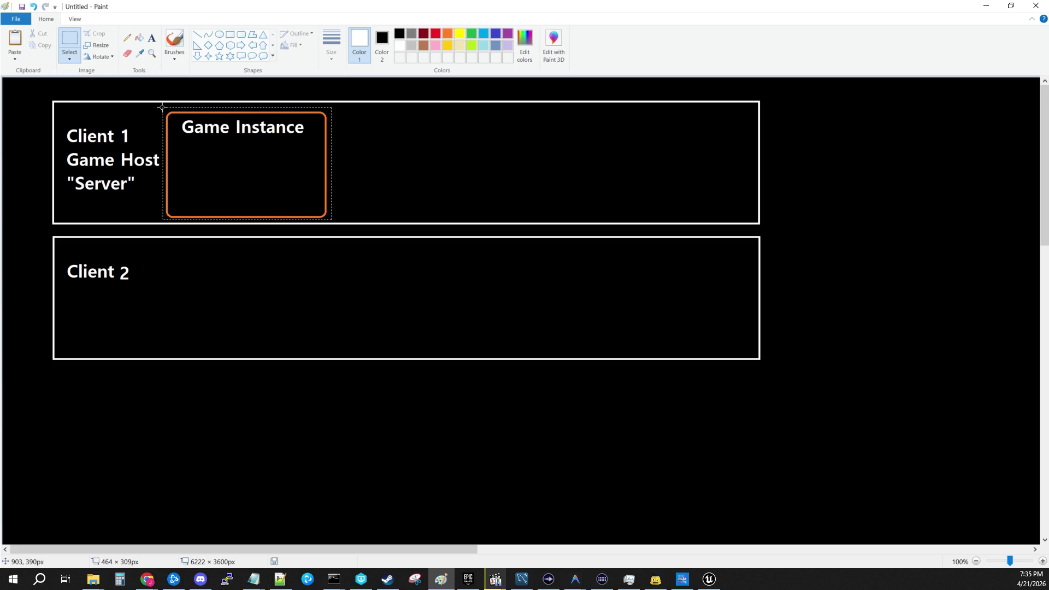
{"action": "left_click", "coordinate": [41, 46]}
{"action": "left_click", "coordinate": [15, 41]}
{"action": "mouse_move", "coordinate": [73, 113]}
{"action": "left_mouse_down"}
{"action": "mouse_move", "coordinate": [285, 316]}
{"action": "mouse_move", "coordinate": [220, 284]}
{"action": "mouse_move", "coordinate": [230, 282]}
{"action": "left_mouse_up"}
{"action": "left_click", "coordinate": [363, 208]}
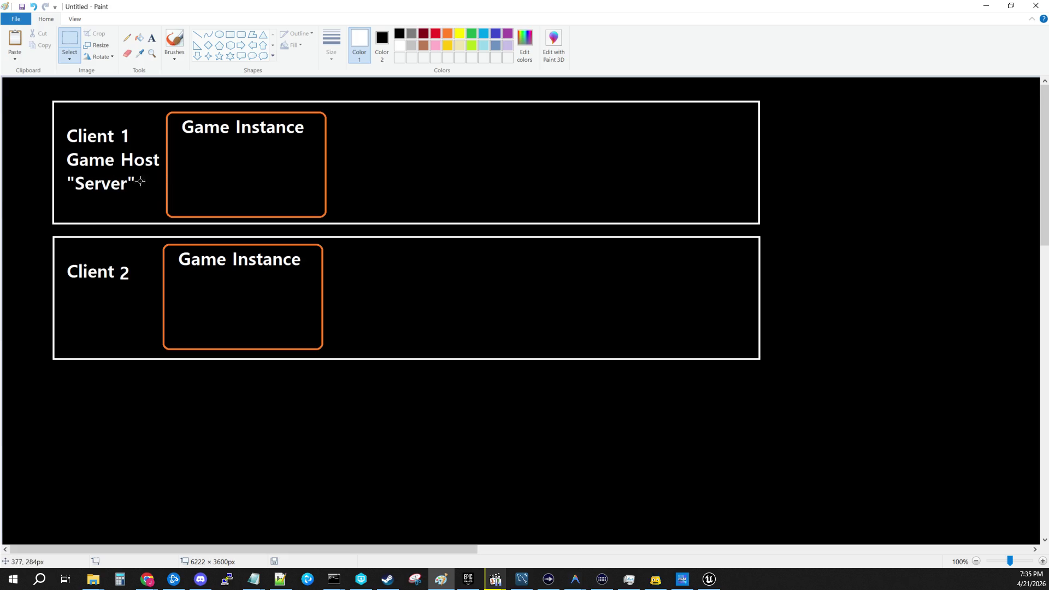
{"action": "left_click", "coordinate": [152, 37]}
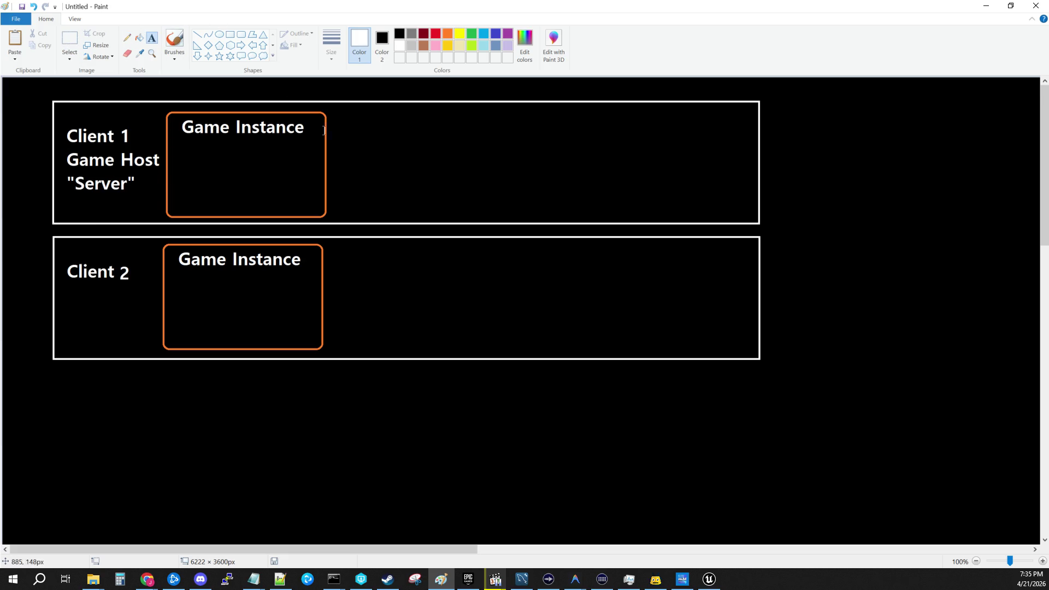
Type a white sample password line beneath Game Instance in Client 1's orange box
{"action": "left_click", "coordinate": [180, 159]}
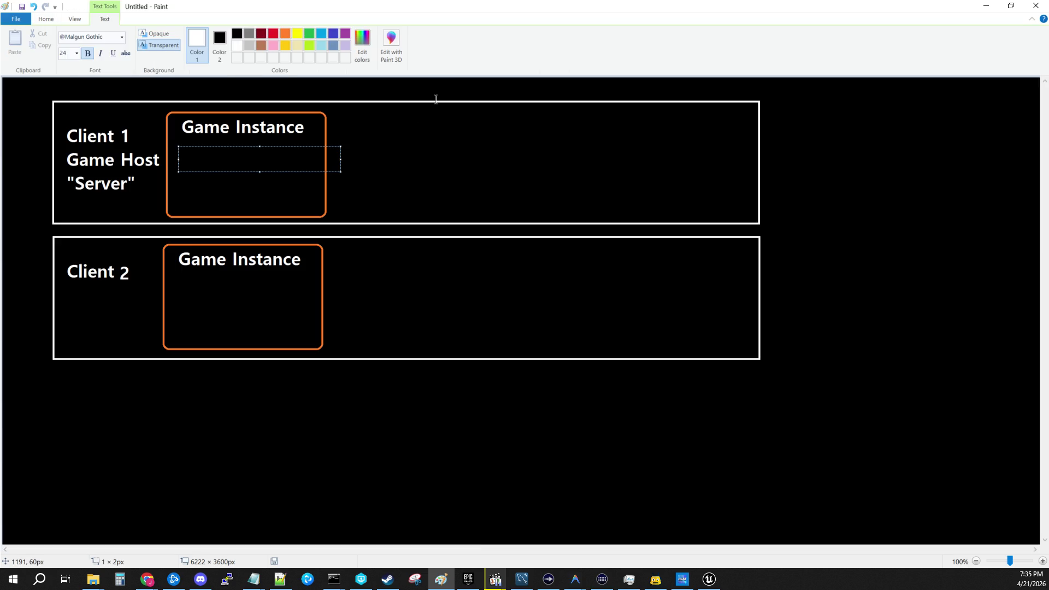
{"action": "type", "text": "password: "}
{"action": "type", "text": "1234"}
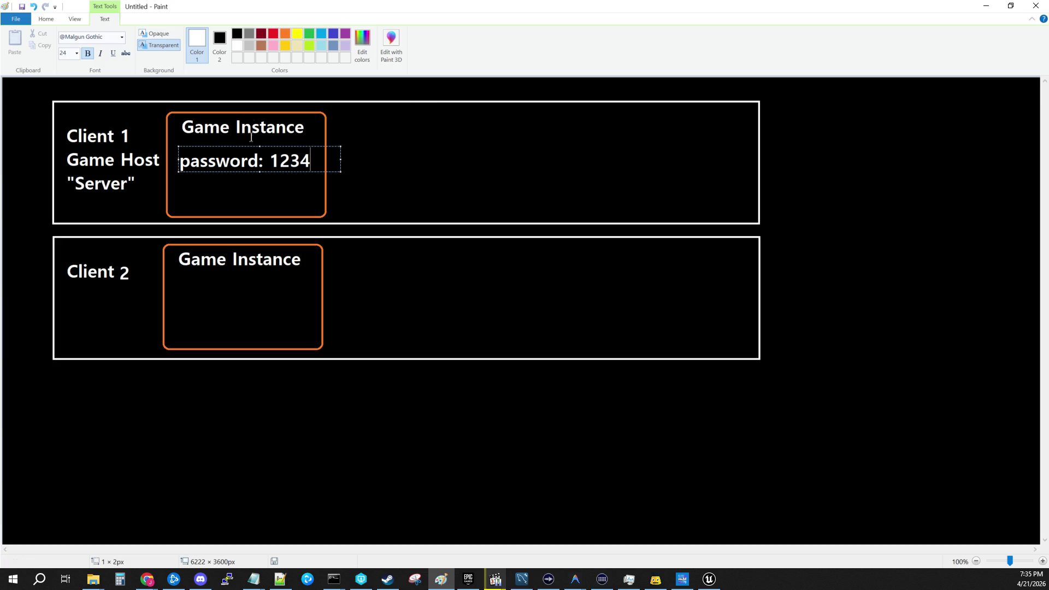
{"action": "left_click", "coordinate": [283, 191]}
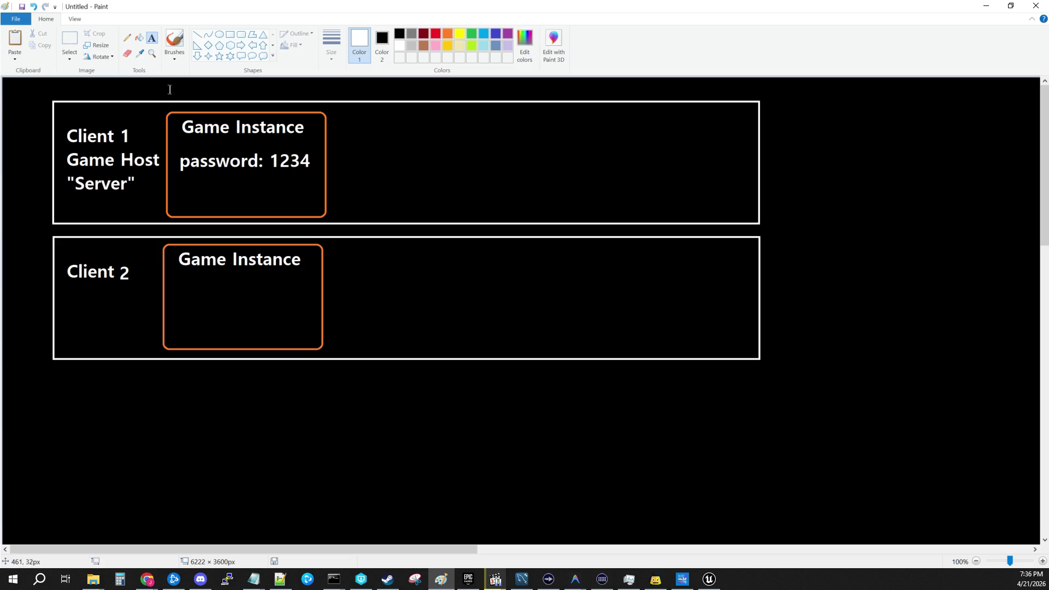
Draw a green rounded box beside the Game Instance box in Client 1's row
{"action": "left_click", "coordinate": [242, 38]}
{"action": "left_click", "coordinate": [473, 35]}
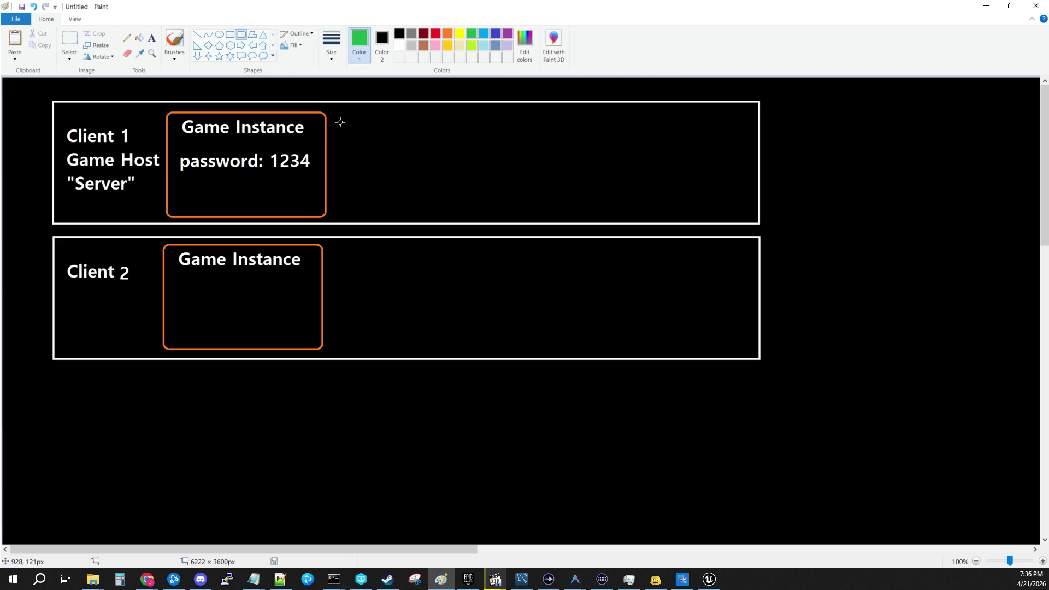
{"action": "mouse_move", "coordinate": [338, 114]}
{"action": "left_mouse_down"}
{"action": "mouse_move", "coordinate": [464, 186]}
{"action": "mouse_move", "coordinate": [464, 213]}
{"action": "mouse_move", "coordinate": [480, 214]}
{"action": "mouse_move", "coordinate": [463, 217]}
{"action": "left_mouse_up"}
{"action": "left_click", "coordinate": [542, 135]}
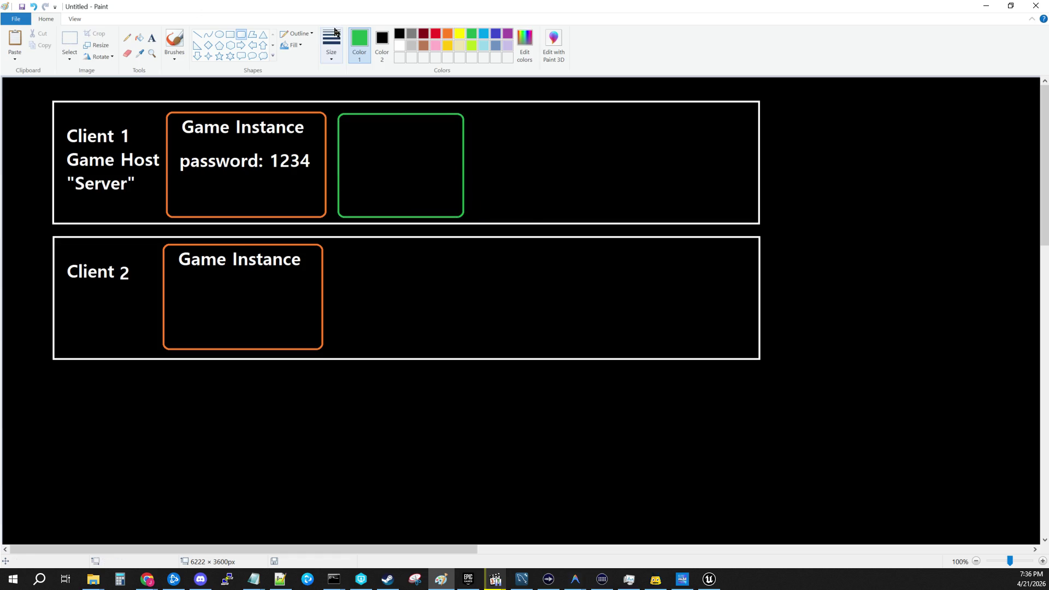
Add a white two-line 'Player Controller' label inside the green box
{"action": "left_click", "coordinate": [399, 46]}
{"action": "left_click", "coordinate": [152, 38]}
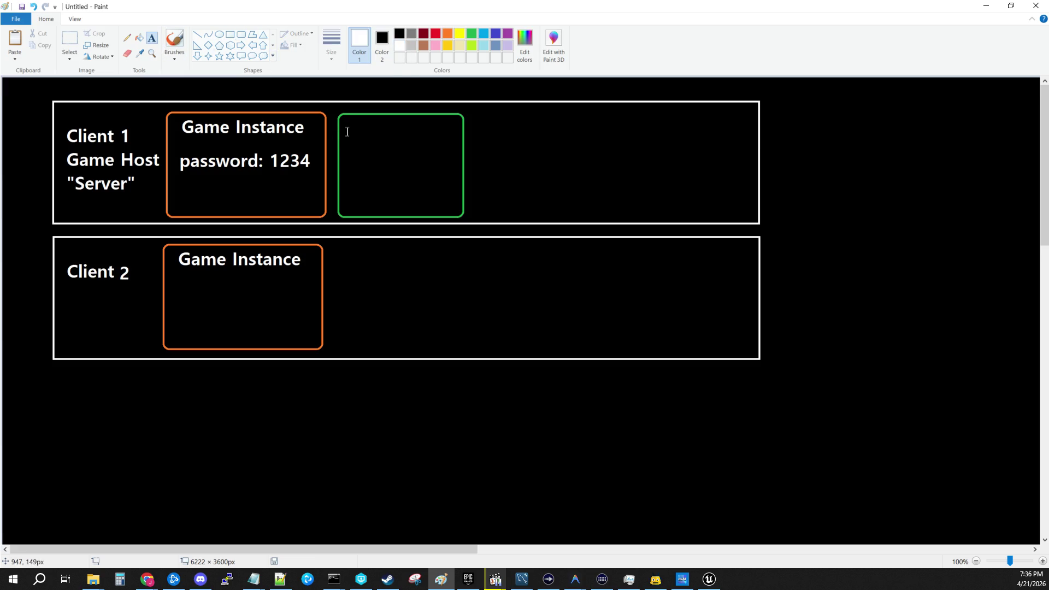
{"action": "left_click", "coordinate": [347, 126]}
{"action": "type", "text": "Olayer"}
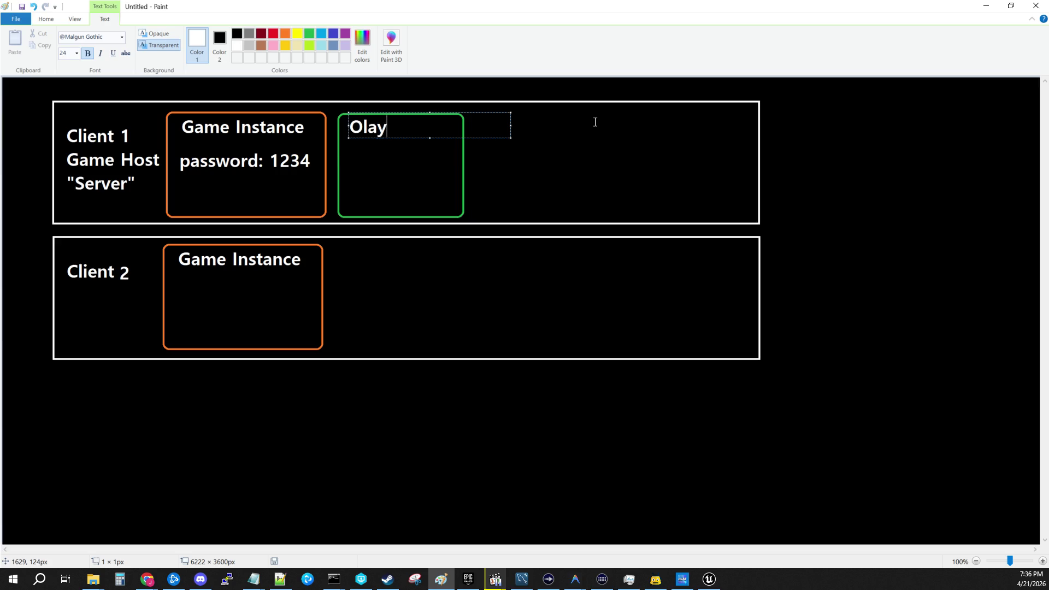
{"action": "key", "text": "BackSpace"}
{"action": "key", "text": "BackSpace"}
{"action": "key", "text": "BackSpace"}
{"action": "key", "text": "BackSpace"}
{"action": "type", "text": "Player Contro"}
{"action": "type", "text": "ller"}
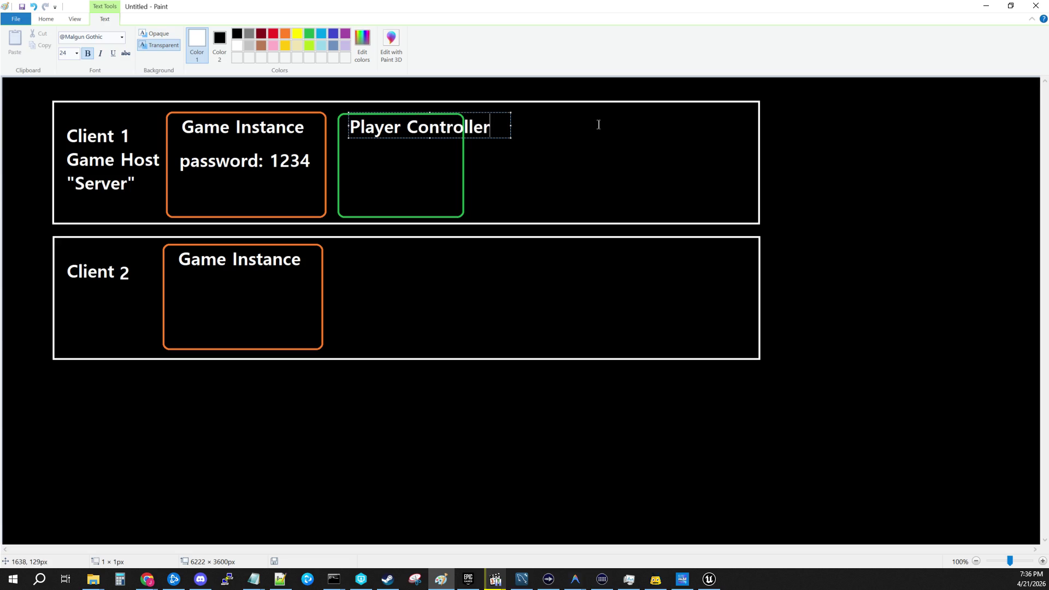
{"action": "key", "text": "Return"}
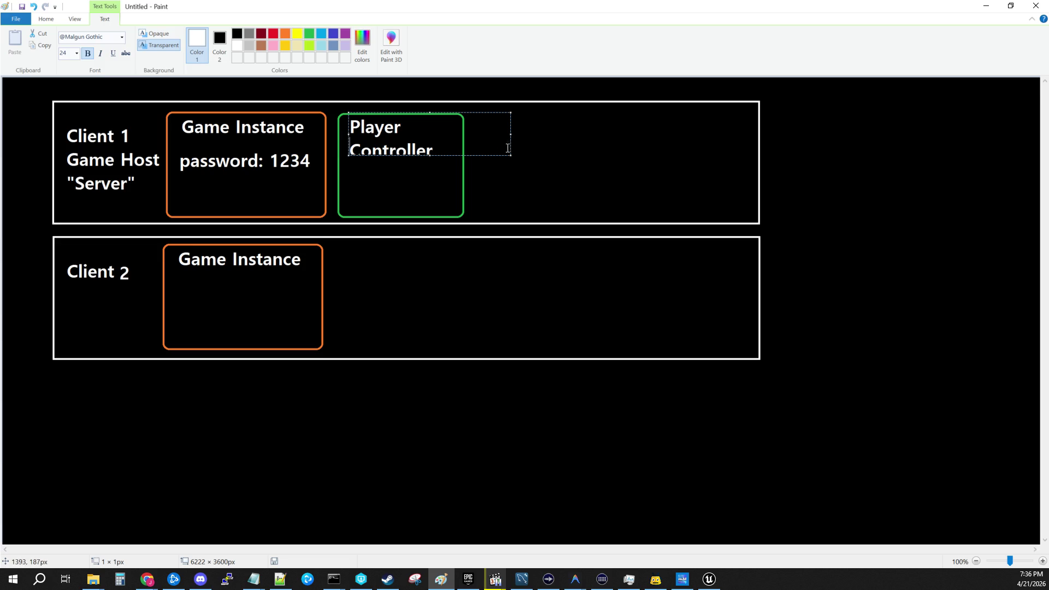
{"action": "left_click_drag", "start_coordinate": [490, 156], "coordinate": [513, 157]}
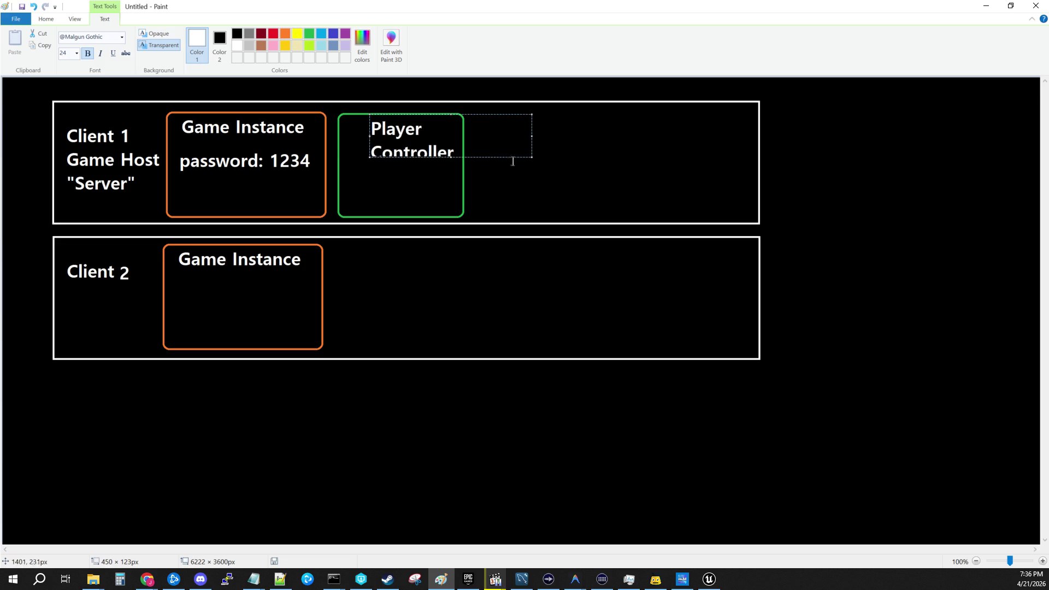
{"action": "left_click", "coordinate": [521, 202]}
Redo the 'Player' / 'Controller' label so both lines fit fully within the green box
{"action": "key", "text": "ctrl+z"}
{"action": "left_click", "coordinate": [363, 129]}
{"action": "type", "text": "Player"}
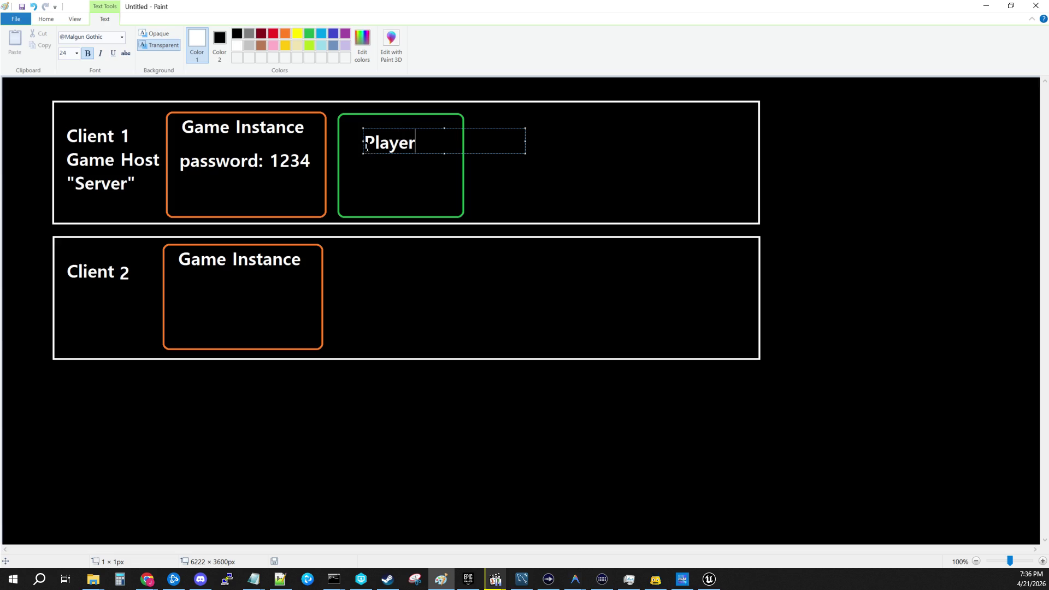
{"action": "key", "text": "Return"}
{"action": "type", "text": "Controller"}
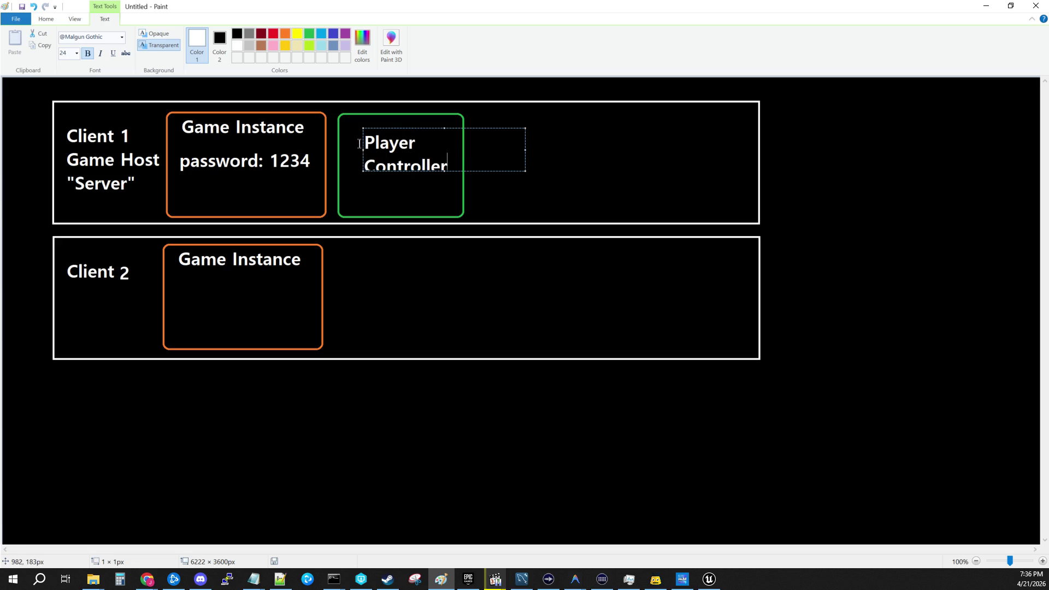
{"action": "left_click_drag", "start_coordinate": [528, 172], "coordinate": [477, 180]}
{"action": "left_click_drag", "start_coordinate": [393, 180], "coordinate": [392, 162]}
{"action": "left_click", "coordinate": [380, 195]}
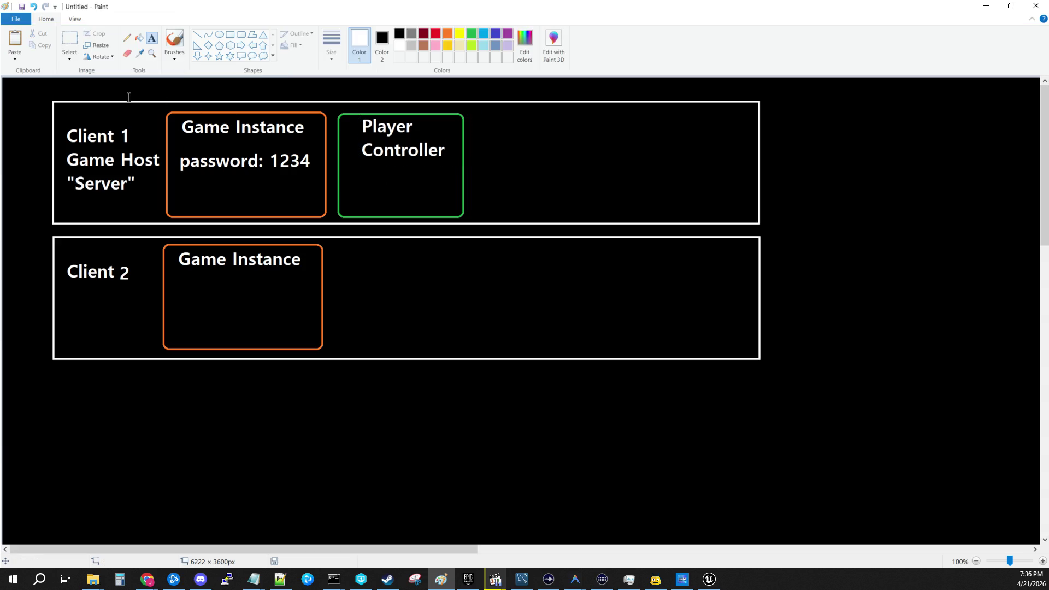
{"action": "left_click", "coordinate": [69, 40]}
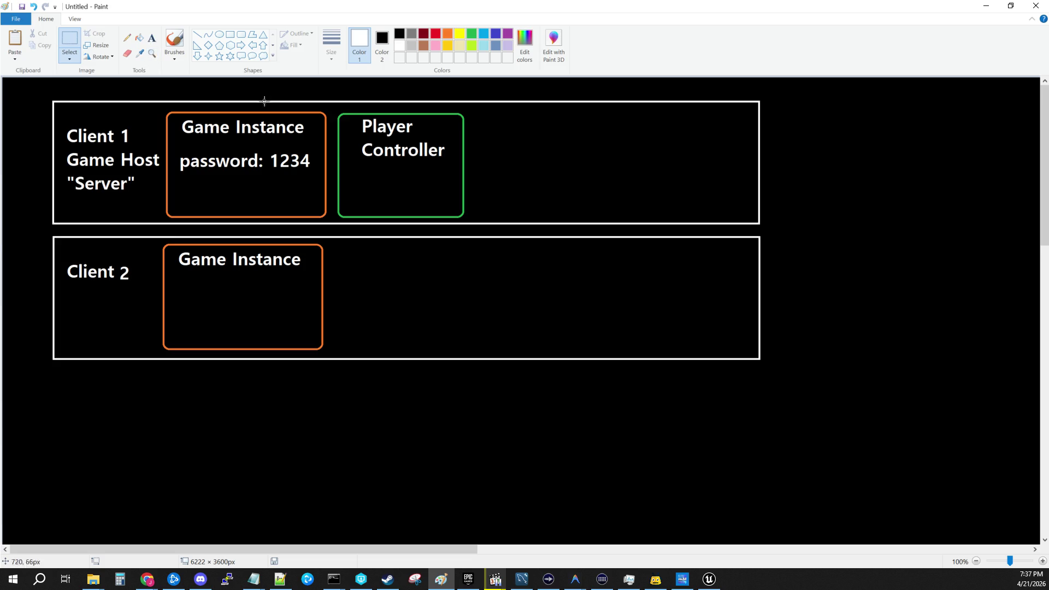
Duplicate the green Player Controller box and drop the copy into Client 2's row
{"action": "left_click_drag", "start_coordinate": [335, 111], "coordinate": [465, 220]}
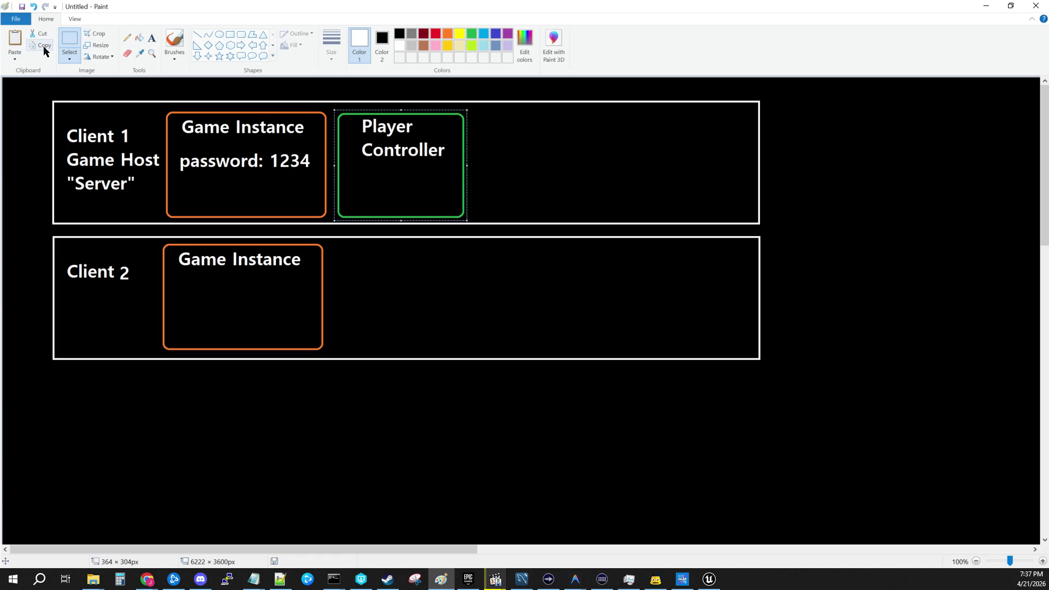
{"action": "key", "text": "ctrl+c"}
{"action": "key", "text": "ctrl+v"}
{"action": "left_click_drag", "start_coordinate": [74, 122], "coordinate": [408, 286]}
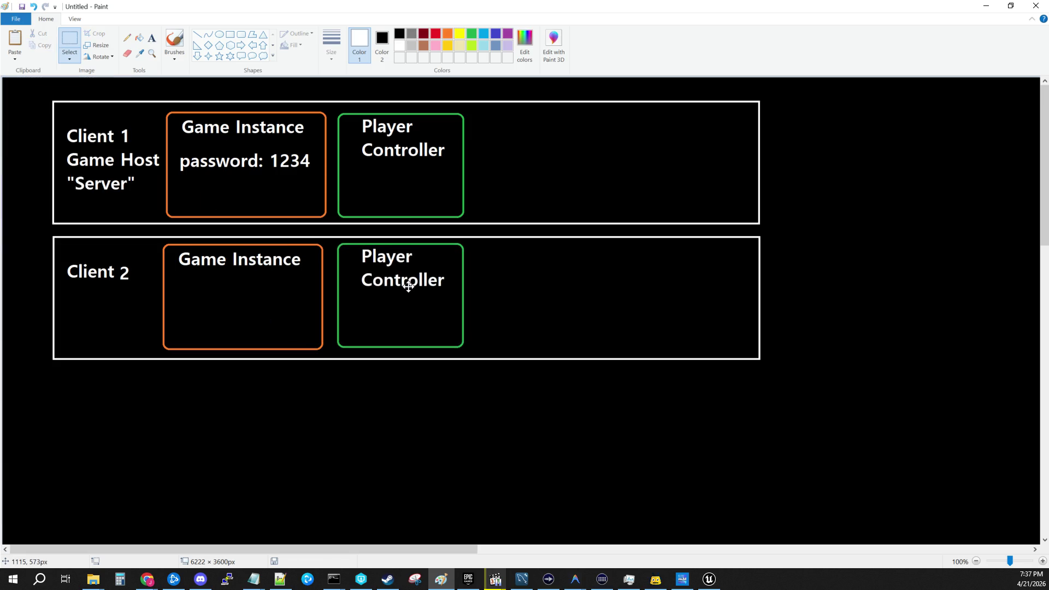
{"action": "left_click", "coordinate": [550, 328]}
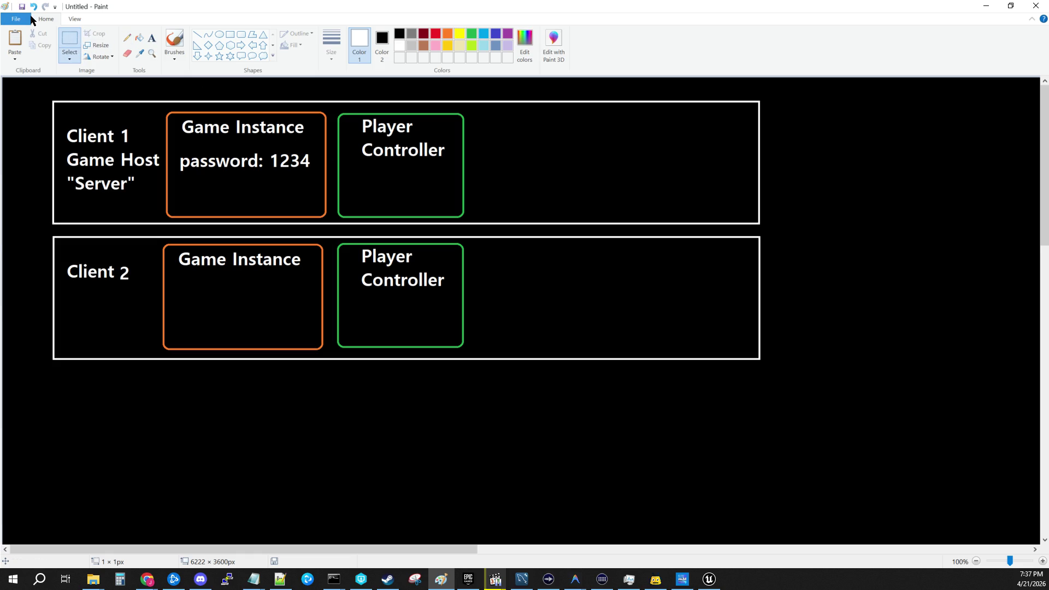
{"action": "left_click", "coordinate": [16, 20]}
Save the untitled picture as ue5-network-states-example.png
{"action": "left_click", "coordinate": [60, 82]}
{"action": "key", "text": "Escape"}
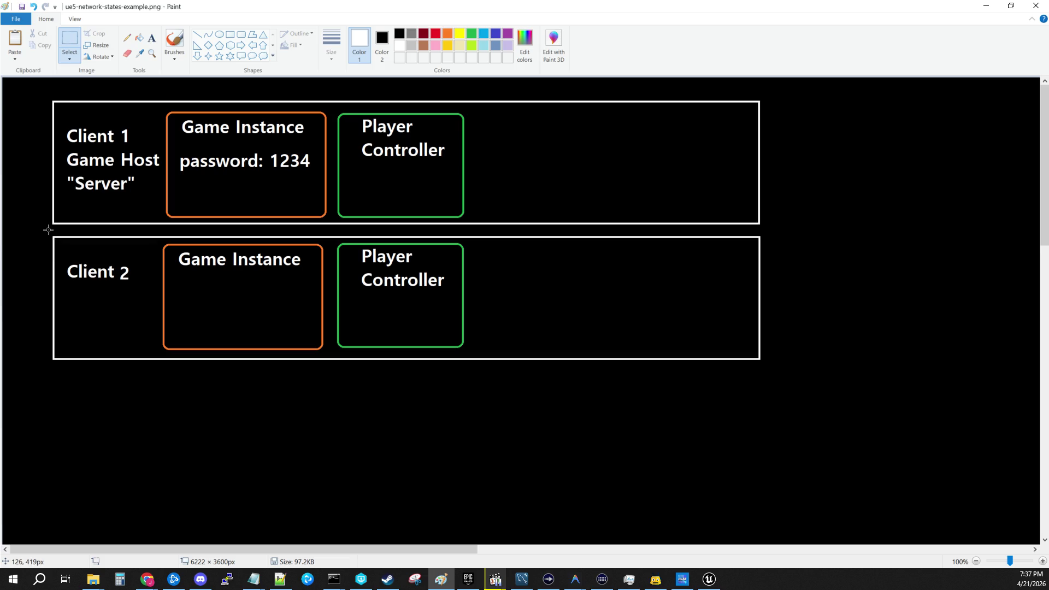
Duplicate the Client 2 row and place the copy below it
{"action": "mouse_move", "coordinate": [48, 233]}
{"action": "left_mouse_down"}
{"action": "mouse_move", "coordinate": [714, 365]}
{"action": "mouse_move", "coordinate": [764, 363]}
{"action": "left_mouse_up"}
{"action": "left_click", "coordinate": [41, 45]}
{"action": "left_click", "coordinate": [15, 38]}
{"action": "mouse_move", "coordinate": [119, 149]}
{"action": "left_mouse_down"}
{"action": "mouse_move", "coordinate": [190, 366]}
{"action": "mouse_move", "coordinate": [168, 439]}
{"action": "left_mouse_up"}
{"action": "left_click", "coordinate": [872, 272]}
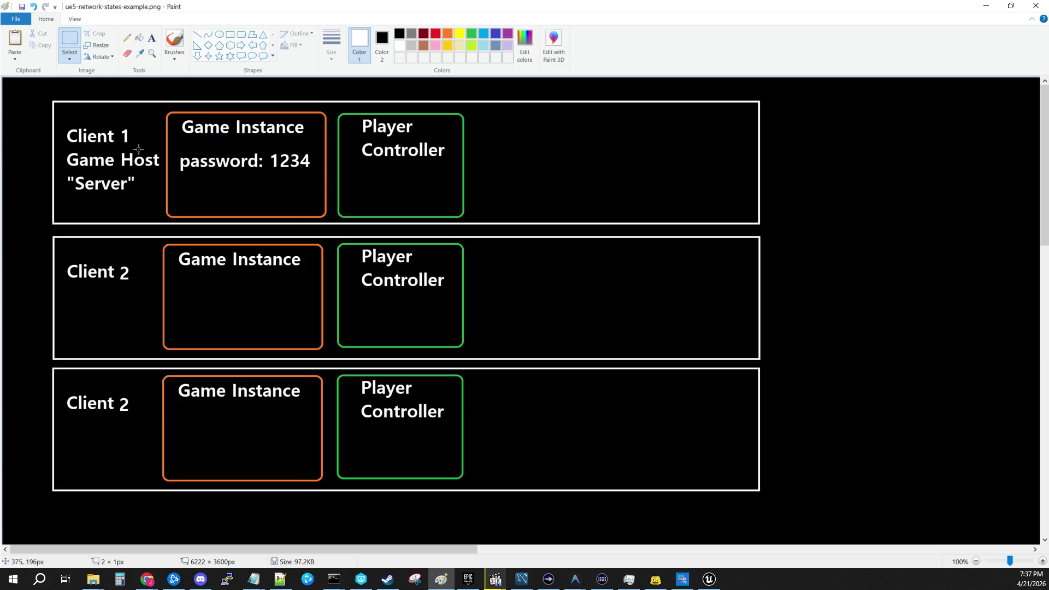
Change the bottom row's label from Client 2 to Client 3
{"action": "left_click_drag", "start_coordinate": [114, 390], "coordinate": [151, 429]}
{"action": "key", "text": "Delete"}
{"action": "left_click", "coordinate": [152, 38]}
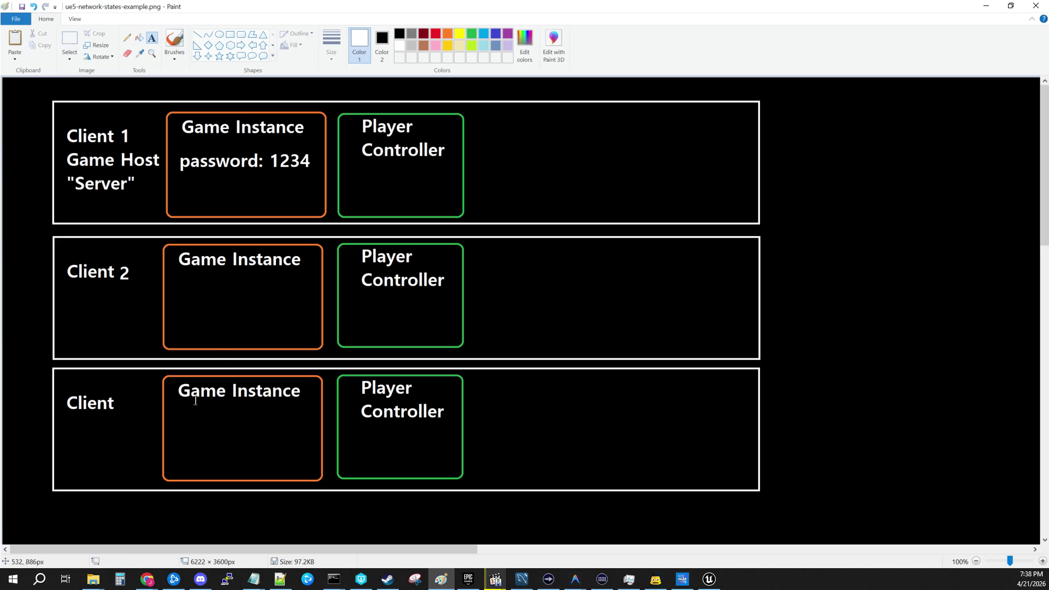
{"action": "left_click", "coordinate": [119, 401]}
{"action": "type", "text": "3"}
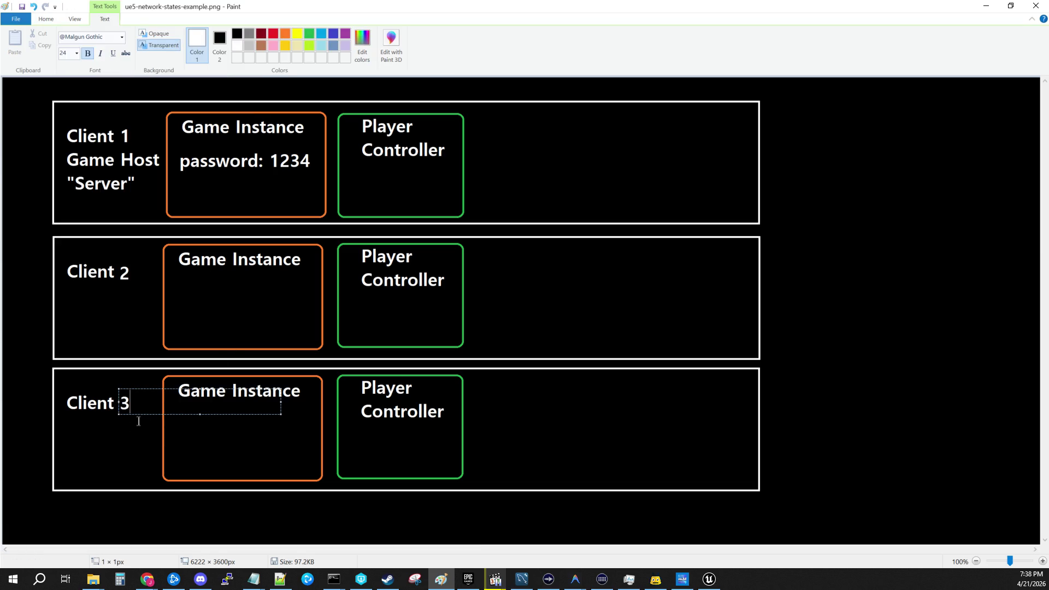
{"action": "left_click", "coordinate": [125, 448]}
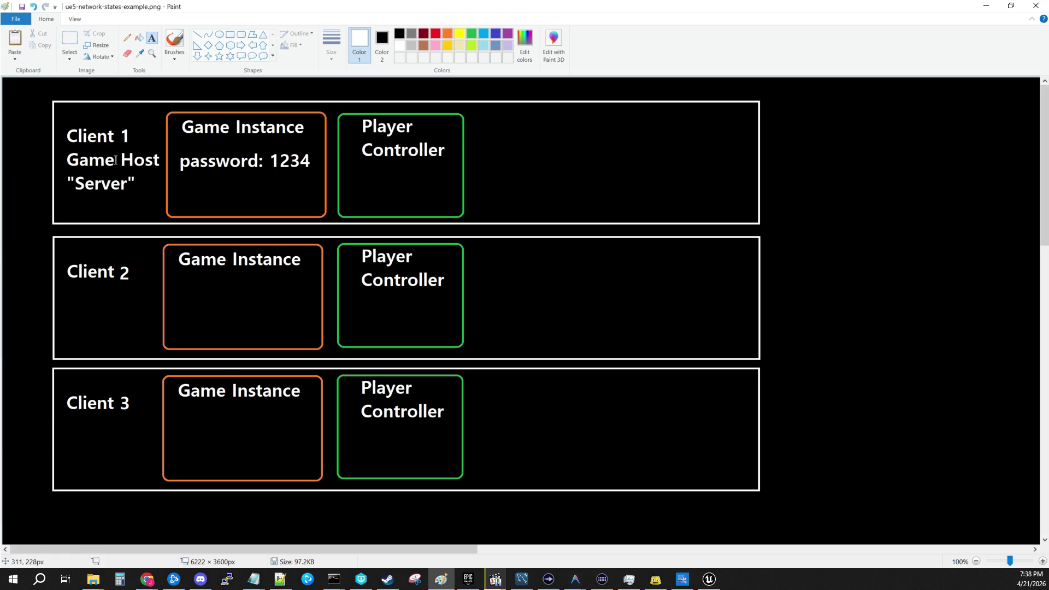
{"action": "left_click", "coordinate": [16, 19]}
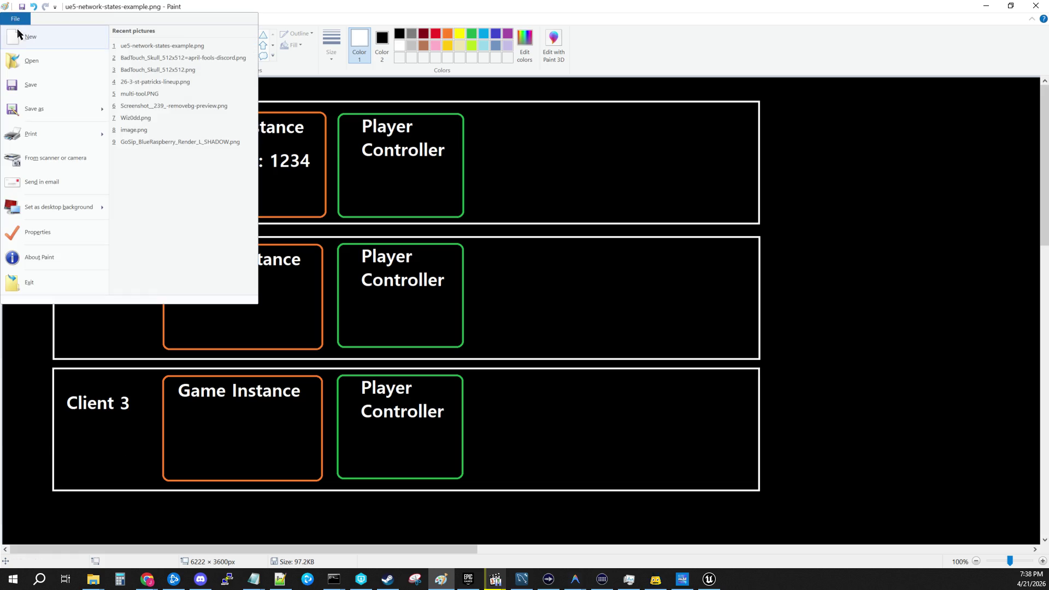
Save the three-row diagram and dismiss the stray empty text box
{"action": "left_click", "coordinate": [31, 85]}
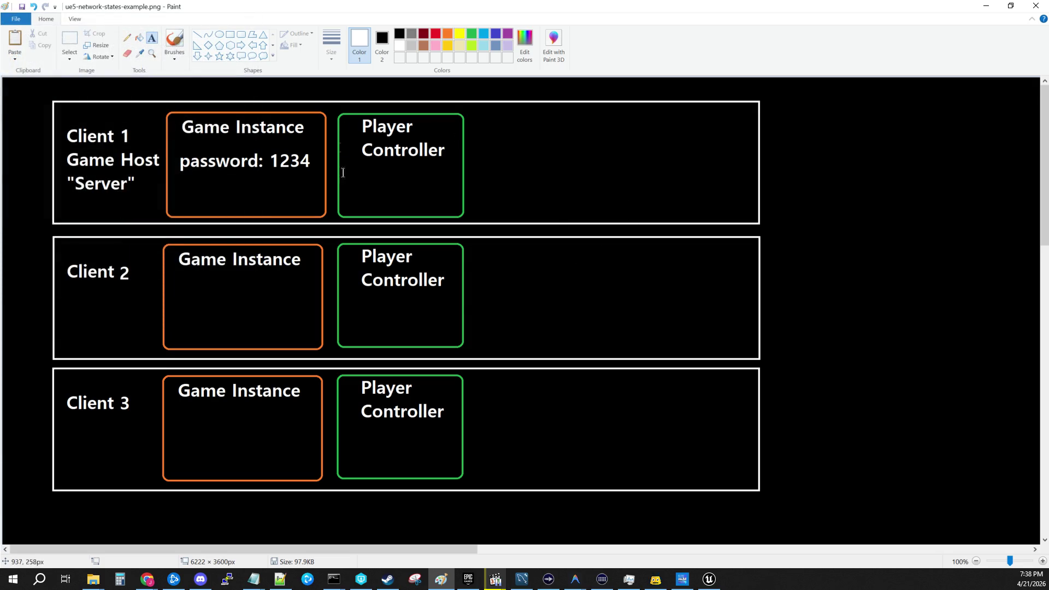
{"action": "left_click", "coordinate": [96, 158]}
{"action": "left_click", "coordinate": [385, 164]}
{"action": "left_click", "coordinate": [69, 41]}
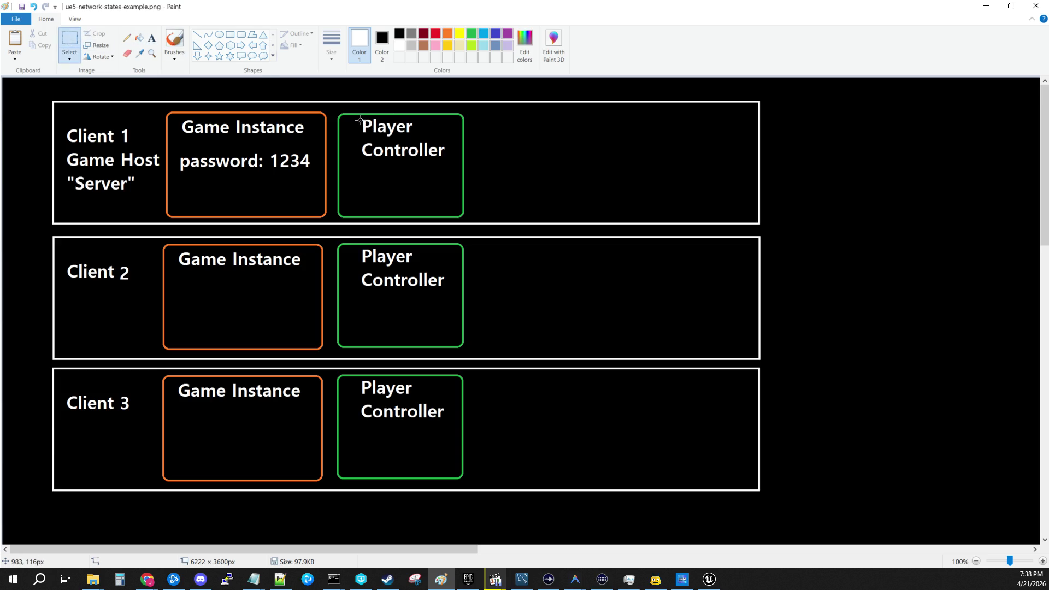
Move Client 1's Player Controller label further left inside its green box
{"action": "left_click_drag", "start_coordinate": [359, 119], "coordinate": [449, 157]}
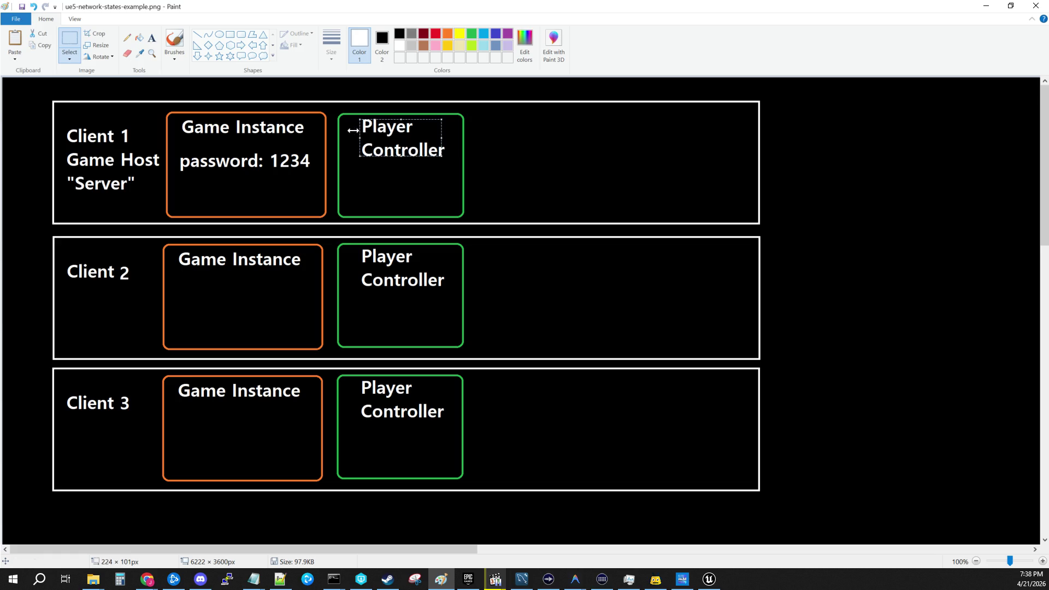
{"action": "left_click_drag", "start_coordinate": [361, 131], "coordinate": [354, 131]}
{"action": "key", "text": "ctrl+z"}
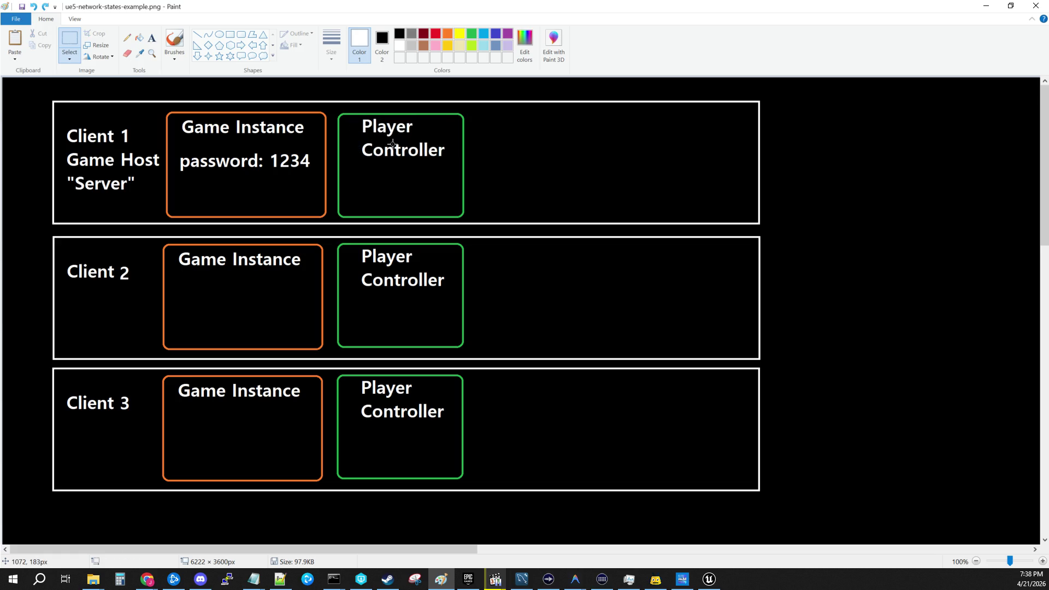
{"action": "mouse_move", "coordinate": [354, 117]}
{"action": "left_mouse_down"}
{"action": "mouse_move", "coordinate": [460, 160]}
{"action": "mouse_move", "coordinate": [421, 149]}
{"action": "left_mouse_up"}
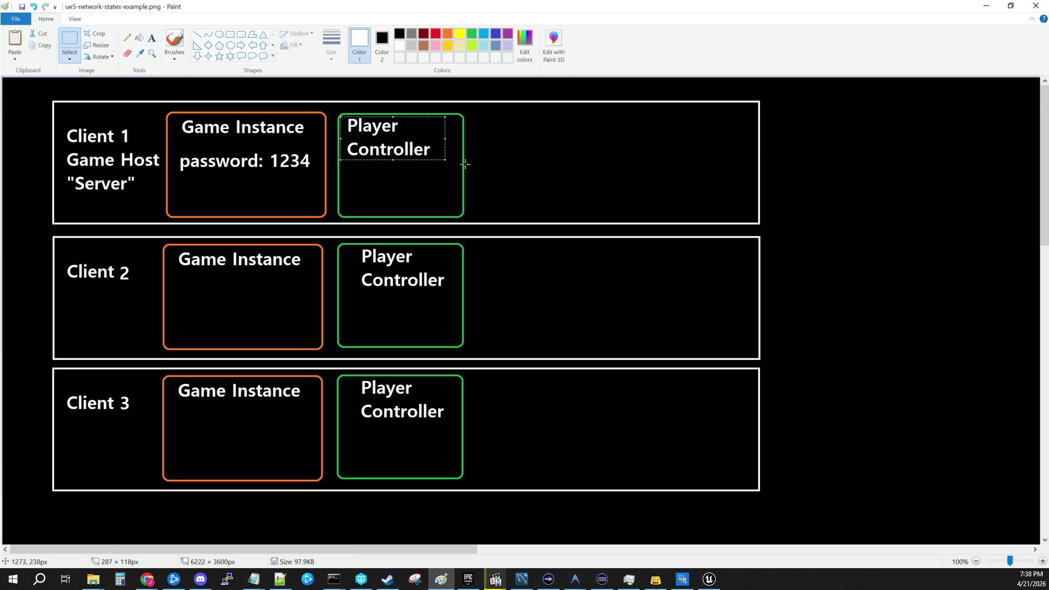
{"action": "left_click", "coordinate": [494, 171]}
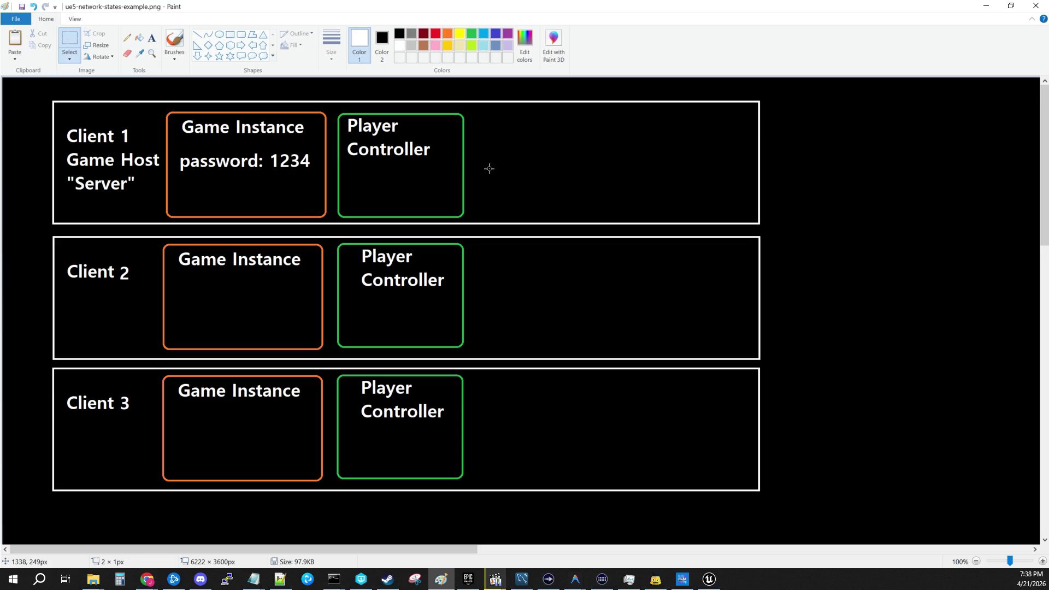
Erase the green Player Controller boxes in the Client 1, Client 2 and Client 3 rows
{"action": "mouse_move", "coordinate": [332, 108]}
{"action": "left_mouse_down"}
{"action": "mouse_move", "coordinate": [506, 192]}
{"action": "mouse_move", "coordinate": [514, 224]}
{"action": "left_mouse_up"}
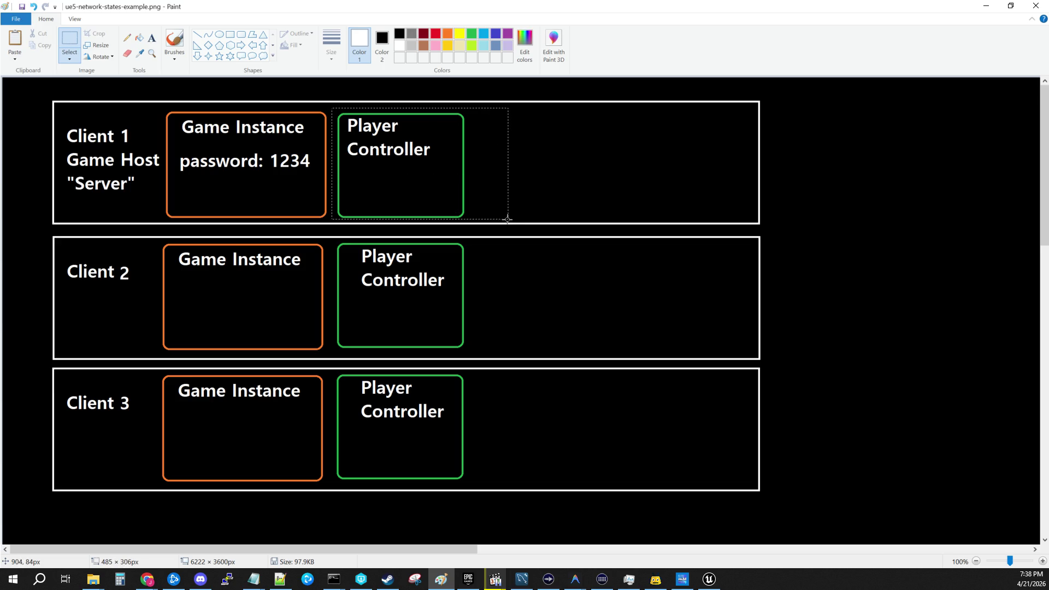
{"action": "key", "text": "Delete"}
{"action": "mouse_move", "coordinate": [337, 240]}
{"action": "left_mouse_down"}
{"action": "mouse_move", "coordinate": [557, 350]}
{"action": "mouse_move", "coordinate": [486, 354]}
{"action": "left_mouse_up"}
{"action": "key", "text": "Delete"}
{"action": "mouse_move", "coordinate": [330, 372]}
{"action": "left_mouse_down"}
{"action": "mouse_move", "coordinate": [492, 473]}
{"action": "mouse_move", "coordinate": [482, 486]}
{"action": "left_mouse_up"}
{"action": "key", "text": "Delete"}
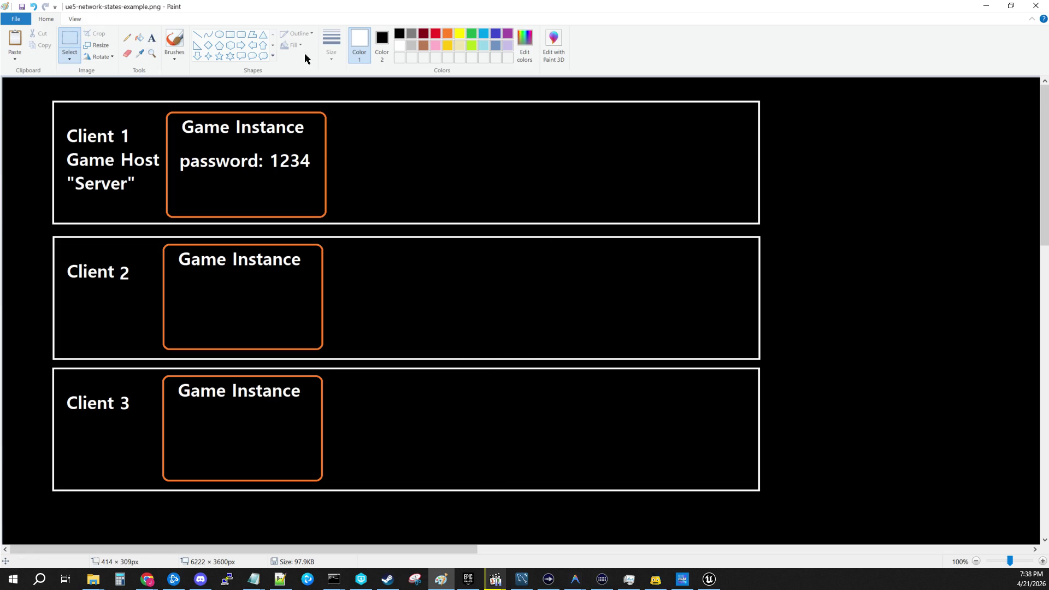
Write 'Player Controller 1' in white text in the Client 1 row
{"action": "left_click", "coordinate": [472, 34]}
{"action": "left_click", "coordinate": [152, 37]}
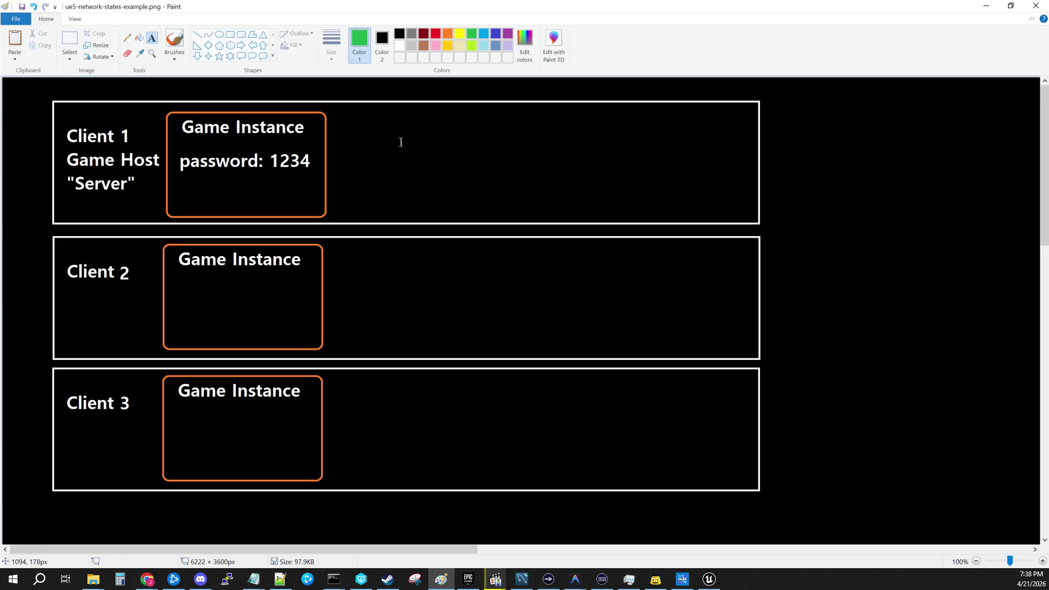
{"action": "left_click", "coordinate": [399, 45]}
{"action": "left_click", "coordinate": [399, 129]}
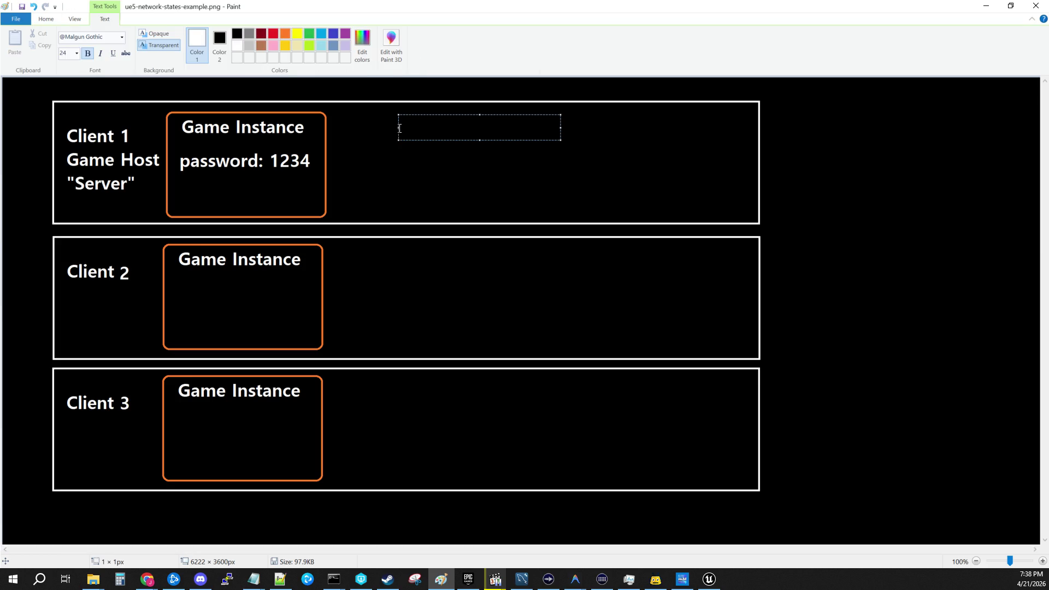
{"action": "type", "text": "Player Co"}
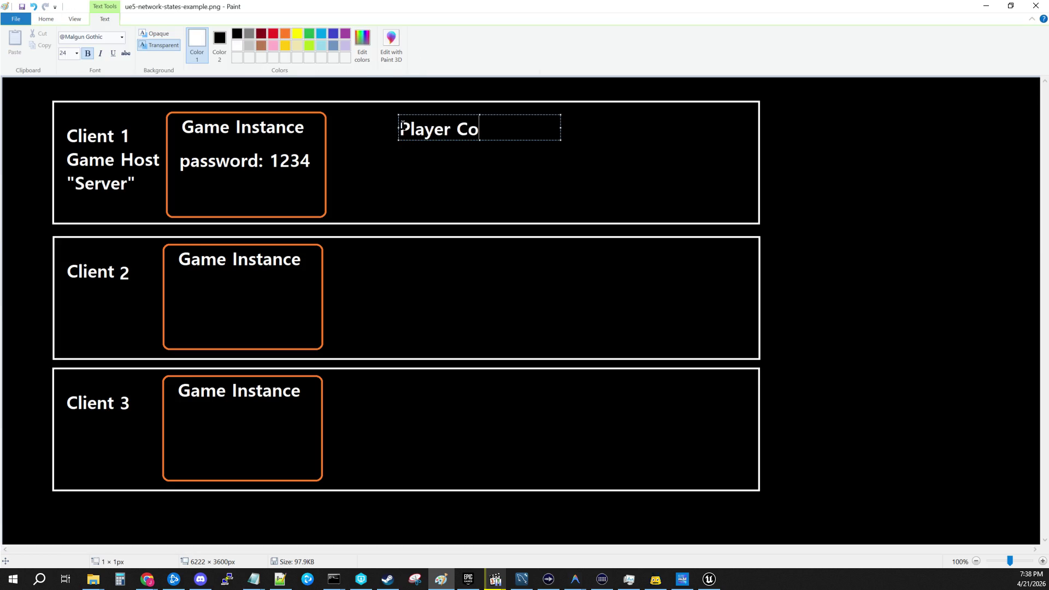
{"action": "type", "text": "ntroller 1"}
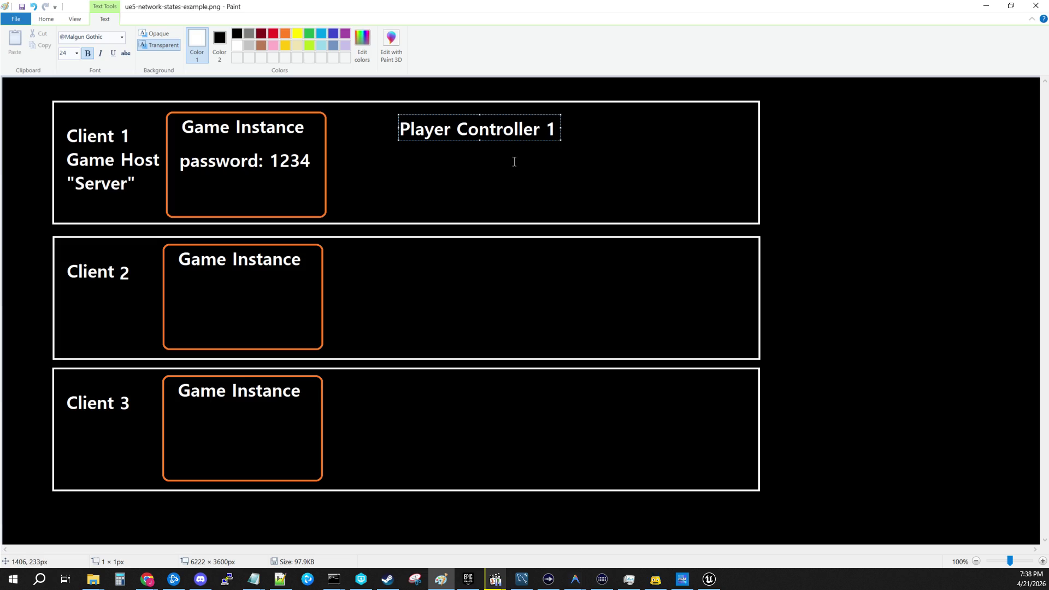
{"action": "left_click", "coordinate": [512, 160]}
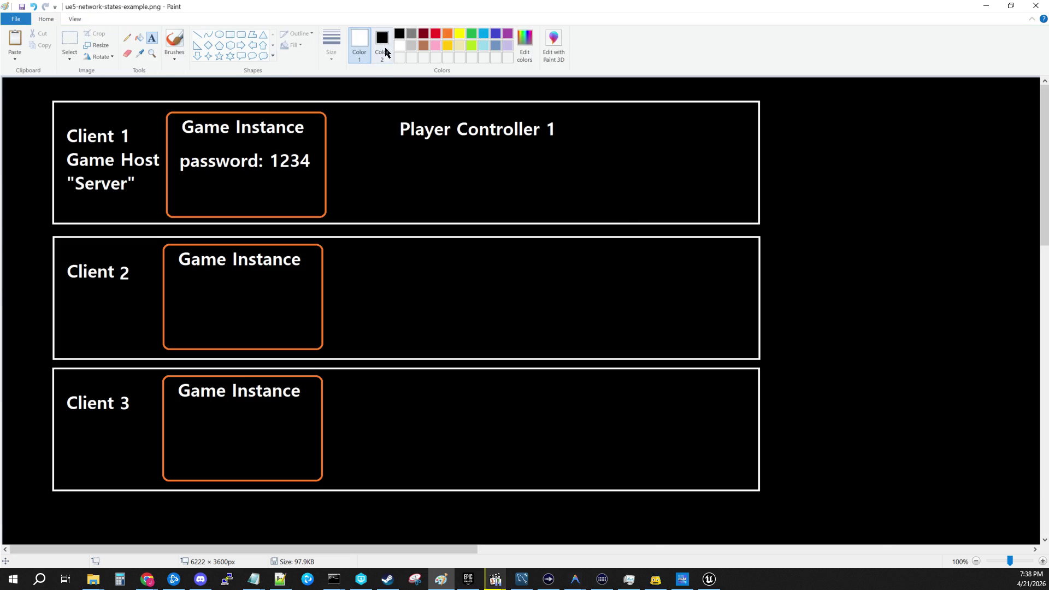
Draw a green rounded rectangle around the Player Controller 1 label
{"action": "left_click", "coordinate": [472, 35]}
{"action": "left_click", "coordinate": [240, 34]}
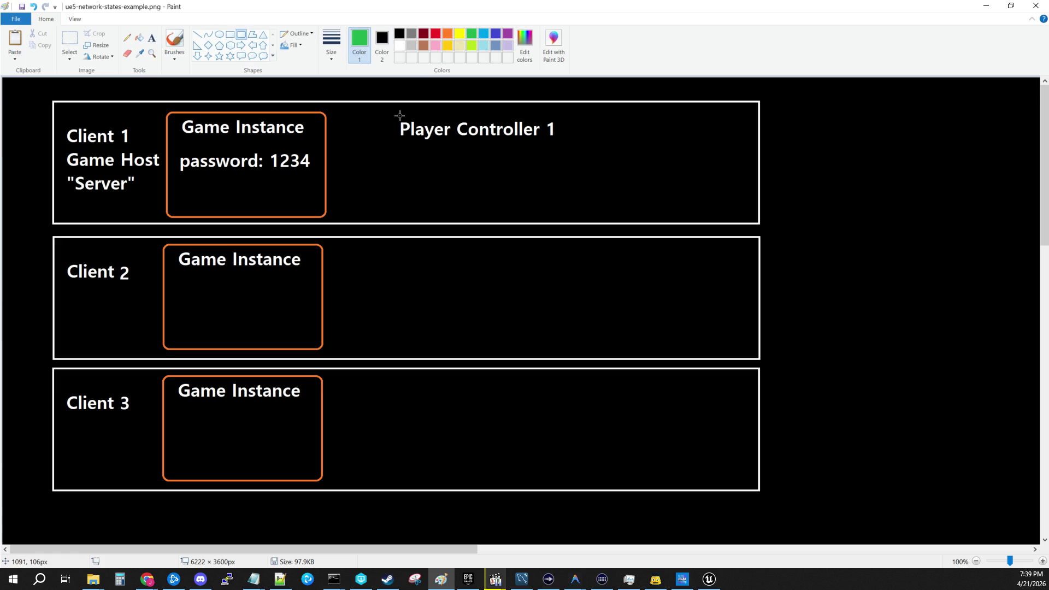
{"action": "mouse_move", "coordinate": [394, 114]}
{"action": "left_mouse_down"}
{"action": "mouse_move", "coordinate": [553, 171]}
{"action": "mouse_move", "coordinate": [574, 219]}
{"action": "mouse_move", "coordinate": [565, 217]}
{"action": "mouse_move", "coordinate": [559, 146]}
{"action": "left_mouse_up"}
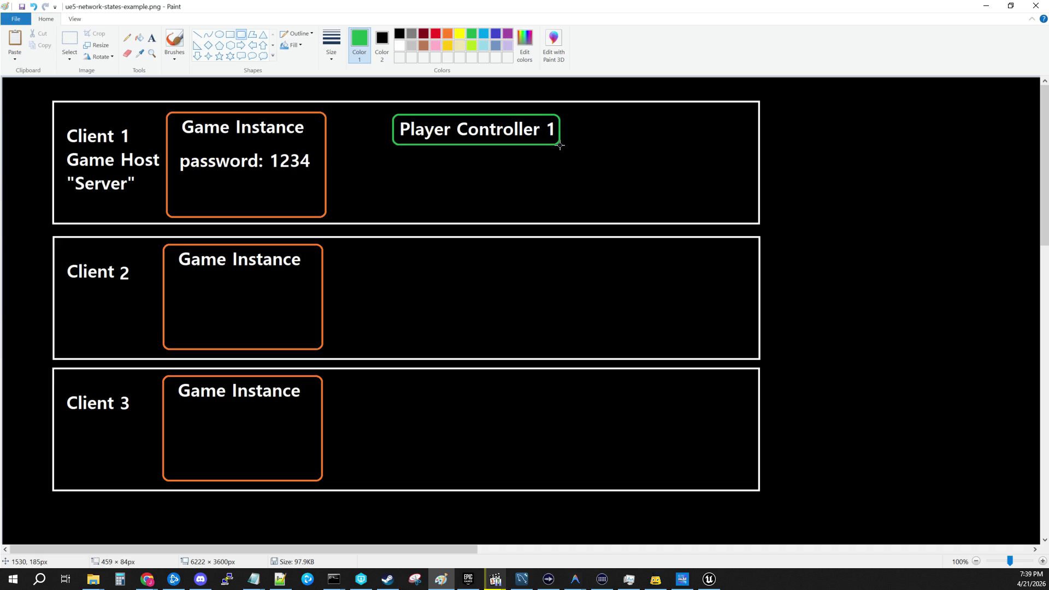
Position the Player Controller 1 pill right beside Client 1's Game Instance box
{"action": "left_click", "coordinate": [373, 172]}
{"action": "left_click_drag", "start_coordinate": [382, 111], "coordinate": [558, 151]}
{"action": "key", "text": "ctrl+z"}
{"action": "left_click", "coordinate": [69, 41]}
{"action": "mouse_move", "coordinate": [390, 110]}
{"action": "left_mouse_down"}
{"action": "mouse_move", "coordinate": [562, 145]}
{"action": "mouse_move", "coordinate": [487, 134]}
{"action": "left_mouse_up"}
{"action": "left_click", "coordinate": [477, 305]}
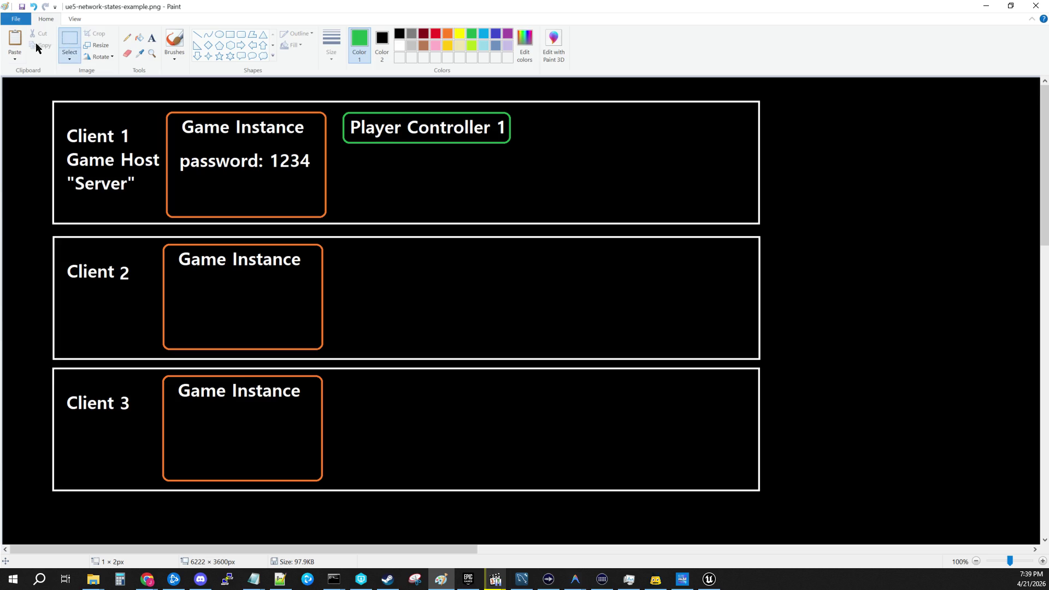
{"action": "left_click", "coordinate": [15, 40]}
{"action": "key", "text": "ctrl+z"}
{"action": "key", "text": "ctrl+z"}
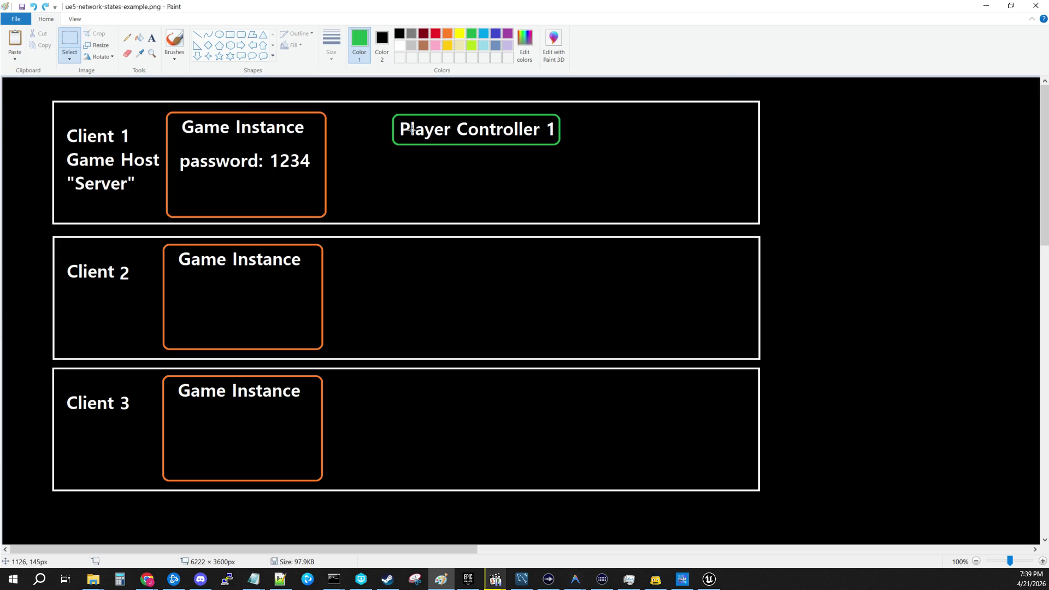
{"action": "mouse_move", "coordinate": [389, 112]}
{"action": "left_mouse_down"}
{"action": "mouse_move", "coordinate": [566, 148]}
{"action": "mouse_move", "coordinate": [484, 142]}
{"action": "left_mouse_up"}
{"action": "left_click", "coordinate": [358, 152]}
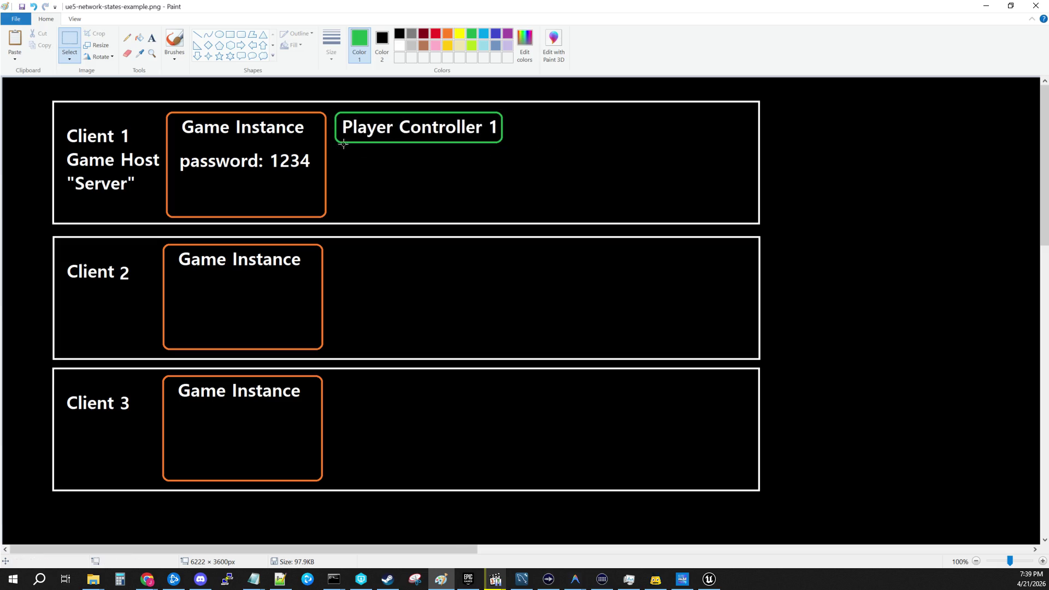
Paste copies of the Player Controller 1 pill into the Client 2 and Client 3 rows
{"action": "left_click_drag", "start_coordinate": [330, 108], "coordinate": [512, 149]}
{"action": "key", "text": "ctrl+c"}
{"action": "left_click", "coordinate": [450, 288]}
{"action": "key", "text": "ctrl+v"}
{"action": "mouse_move", "coordinate": [84, 83]}
{"action": "left_mouse_down"}
{"action": "mouse_move", "coordinate": [404, 273]}
{"action": "mouse_move", "coordinate": [402, 256]}
{"action": "left_mouse_up"}
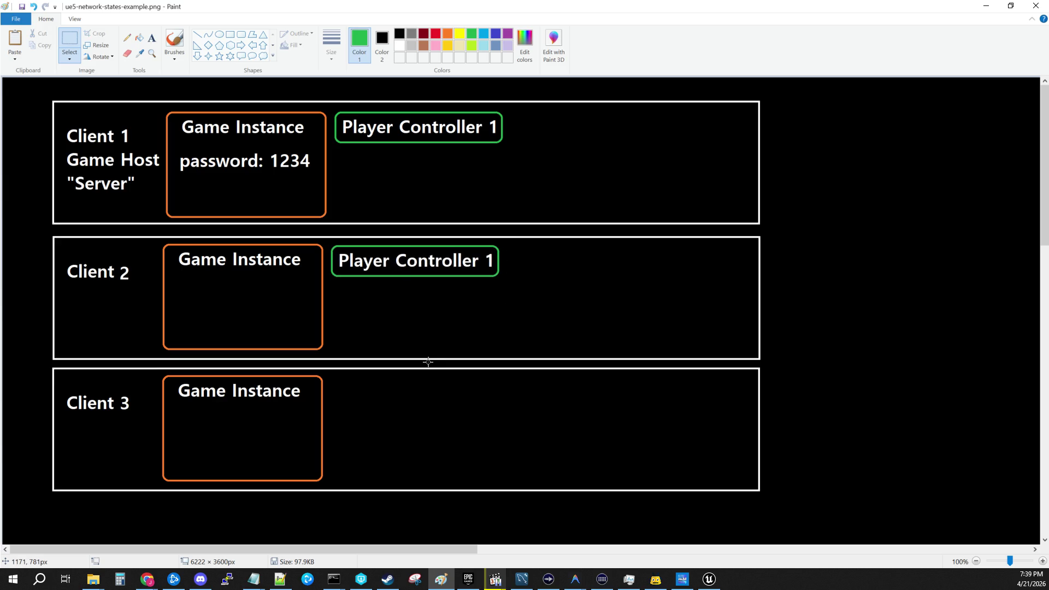
{"action": "key", "text": "ctrl+v"}
{"action": "mouse_move", "coordinate": [134, 91]}
{"action": "left_mouse_down"}
{"action": "mouse_move", "coordinate": [456, 379]}
{"action": "mouse_move", "coordinate": [449, 395]}
{"action": "left_mouse_up"}
{"action": "left_click", "coordinate": [487, 273]}
Erase the trailing 1 from the Client 2 and Client 3 pill labels
{"action": "left_click_drag", "start_coordinate": [483, 250], "coordinate": [497, 270]}
{"action": "key", "text": "Delete"}
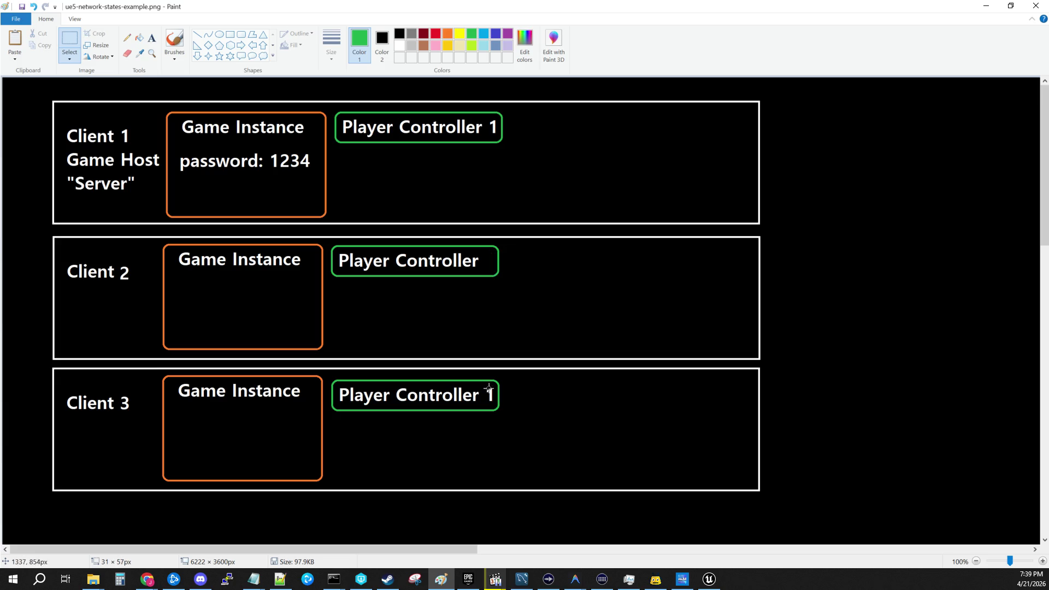
{"action": "left_click_drag", "start_coordinate": [487, 389], "coordinate": [497, 411]}
{"action": "key", "text": "Delete"}
{"action": "left_click", "coordinate": [151, 38]}
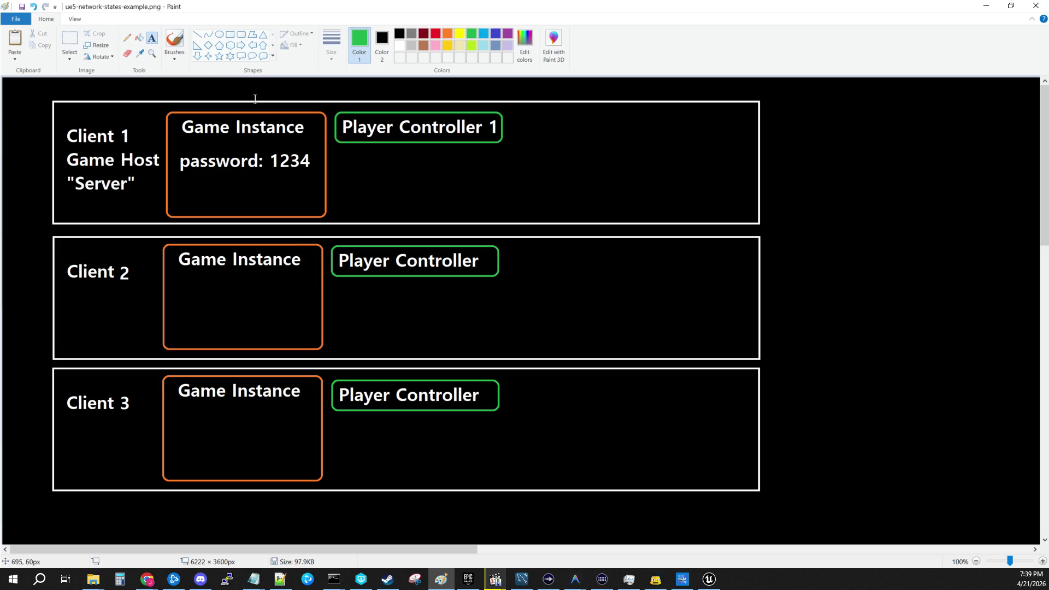
Append a white 2 and 3 to the Client 2 and Client 3 Player Controller labels
{"action": "left_click", "coordinate": [481, 247]}
{"action": "type", "text": "2"}
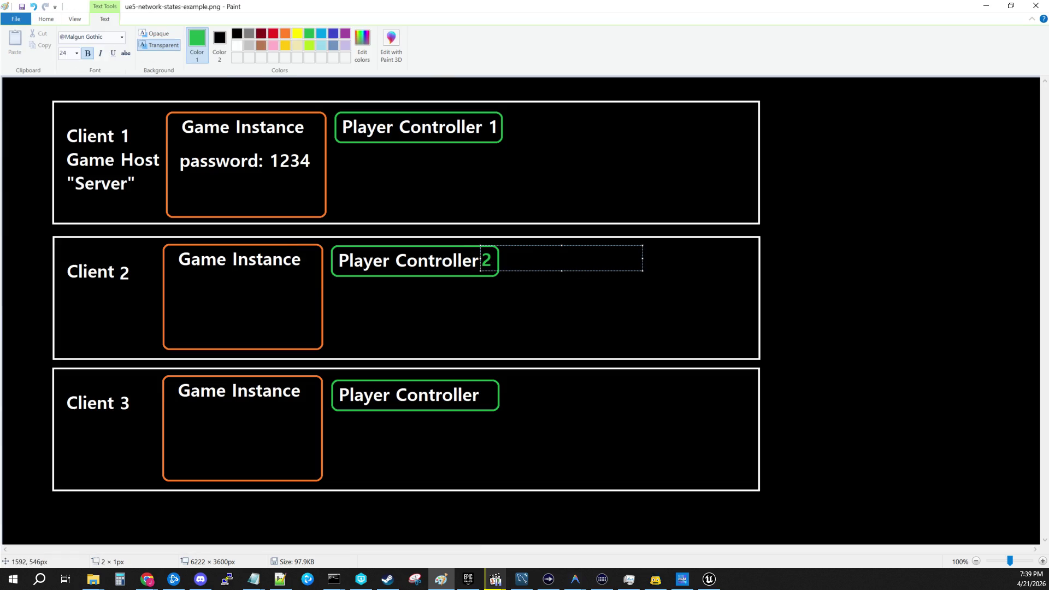
{"action": "key", "text": "BackSpace"}
{"action": "left_click", "coordinate": [233, 44]}
{"action": "type", "text": "2"}
{"action": "left_click", "coordinate": [487, 395]}
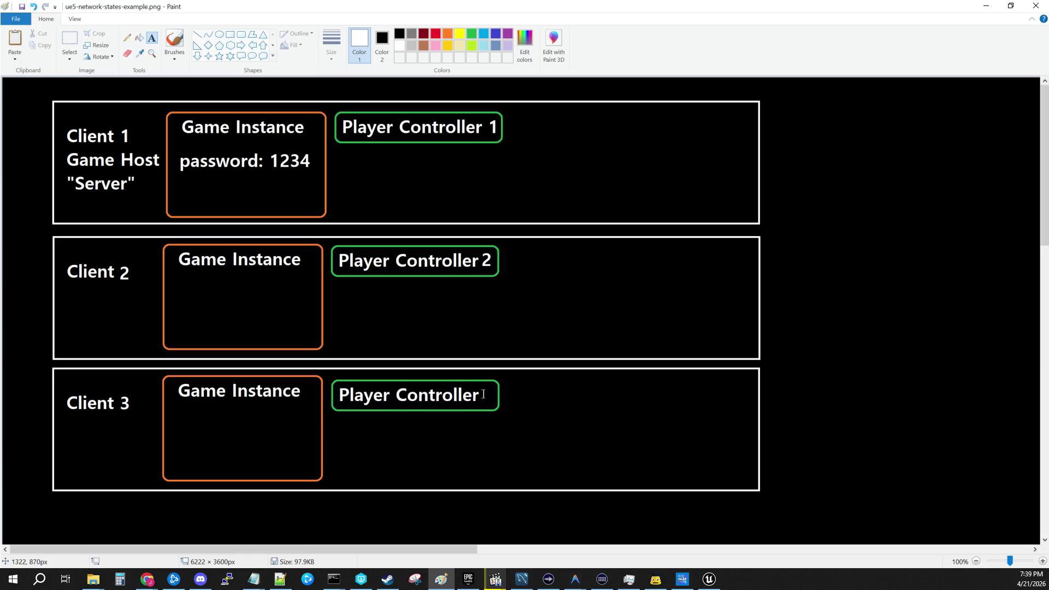
{"action": "left_click", "coordinate": [479, 397]}
{"action": "type", "text": "3"}
{"action": "left_click", "coordinate": [518, 318]}
{"action": "left_click", "coordinate": [18, 20]}
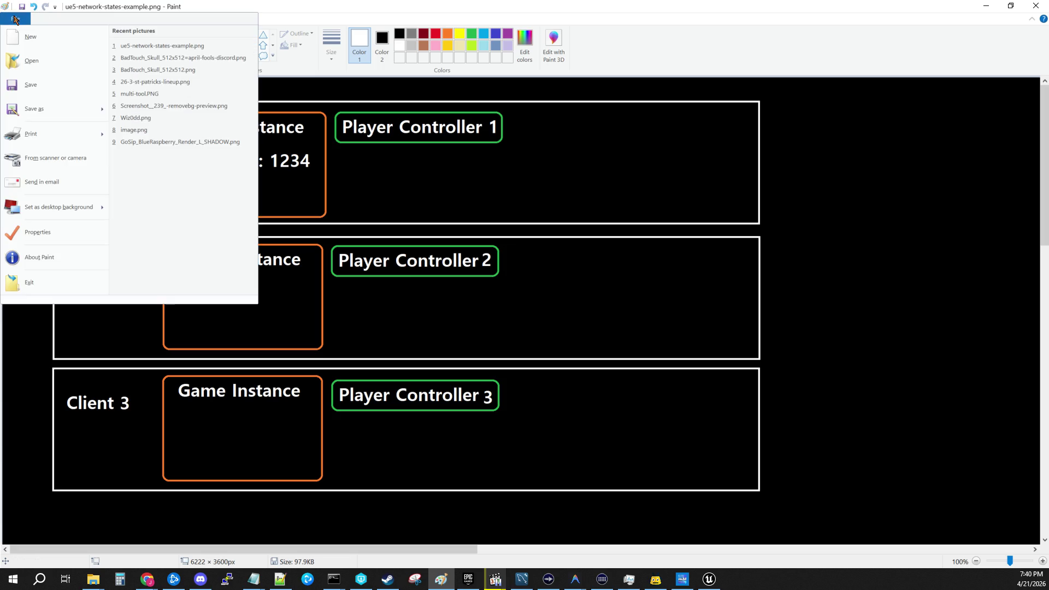
Save ue5-network-states-example.png with the numbered Player Controller pills
{"action": "left_click", "coordinate": [44, 89]}
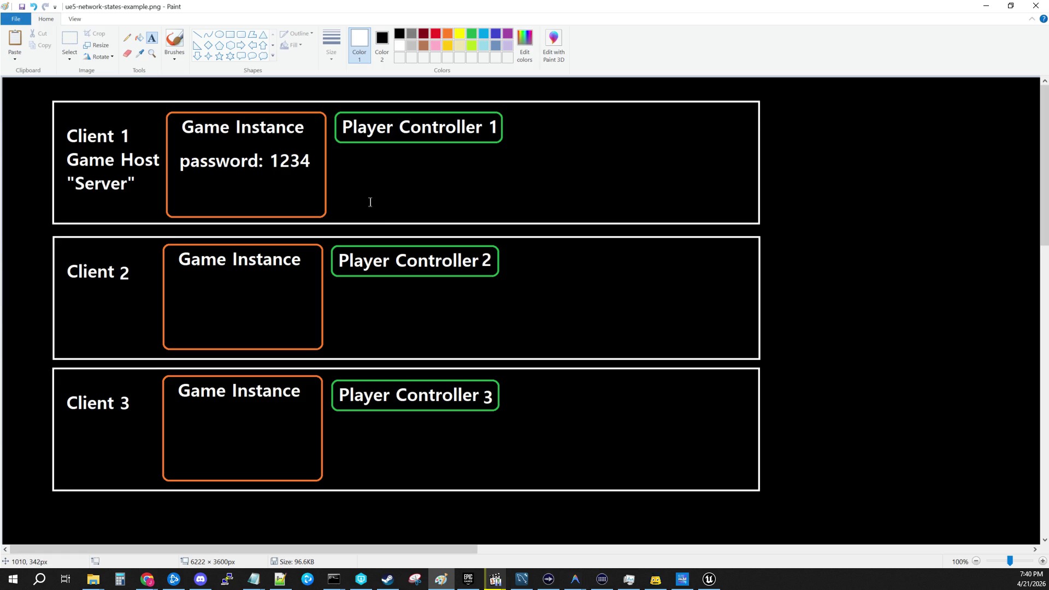
{"action": "left_click", "coordinate": [70, 42]}
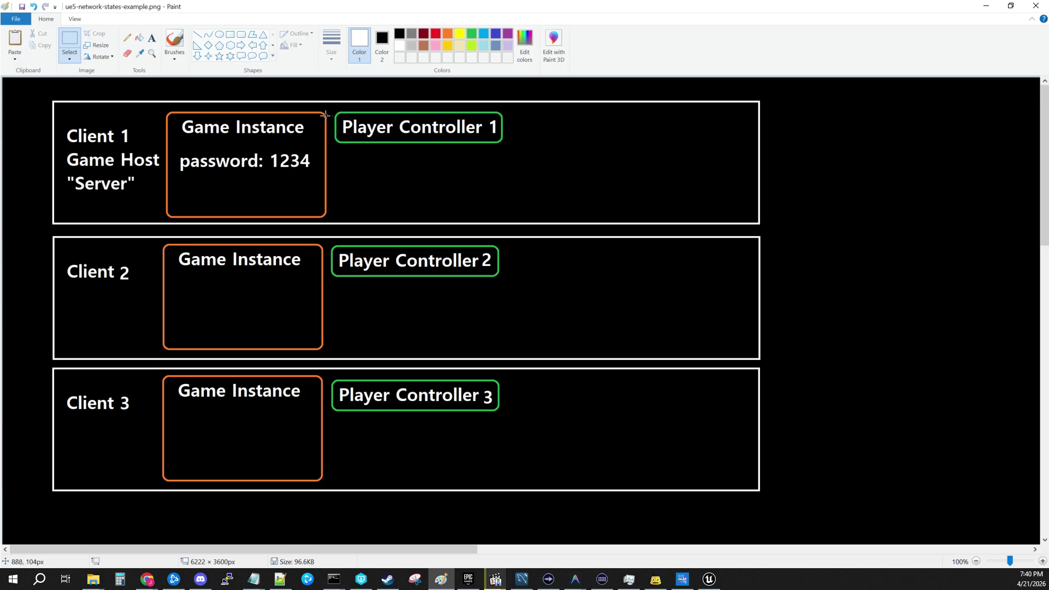
Copy the Player Controller 2 pill under Player Controller 1 in Client 1
{"action": "left_click_drag", "start_coordinate": [331, 109], "coordinate": [510, 148]}
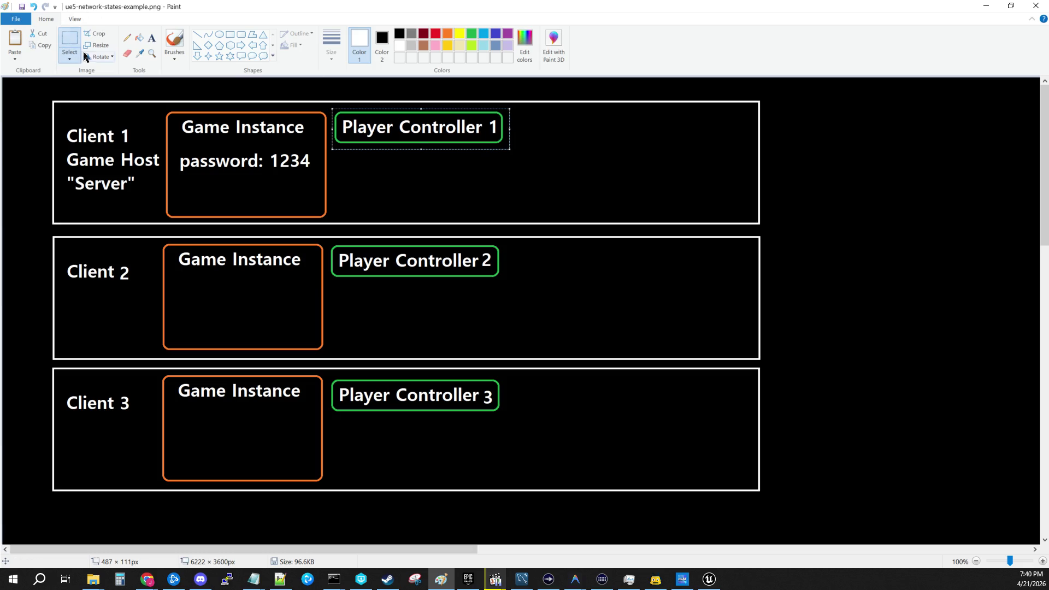
{"action": "left_click", "coordinate": [305, 250]}
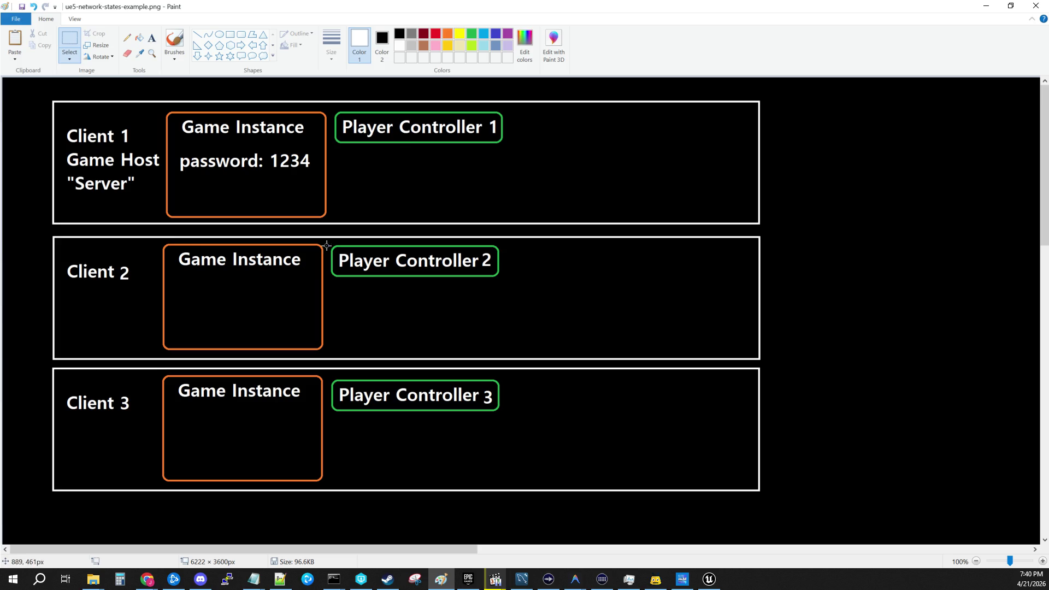
{"action": "left_click_drag", "start_coordinate": [328, 244], "coordinate": [505, 283]}
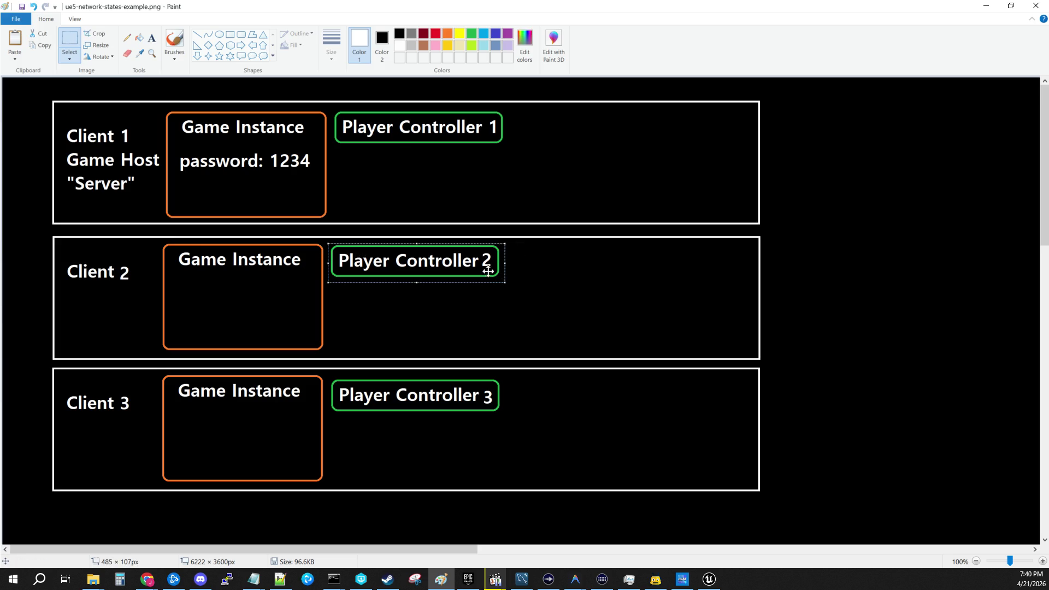
{"action": "left_click", "coordinate": [42, 48]}
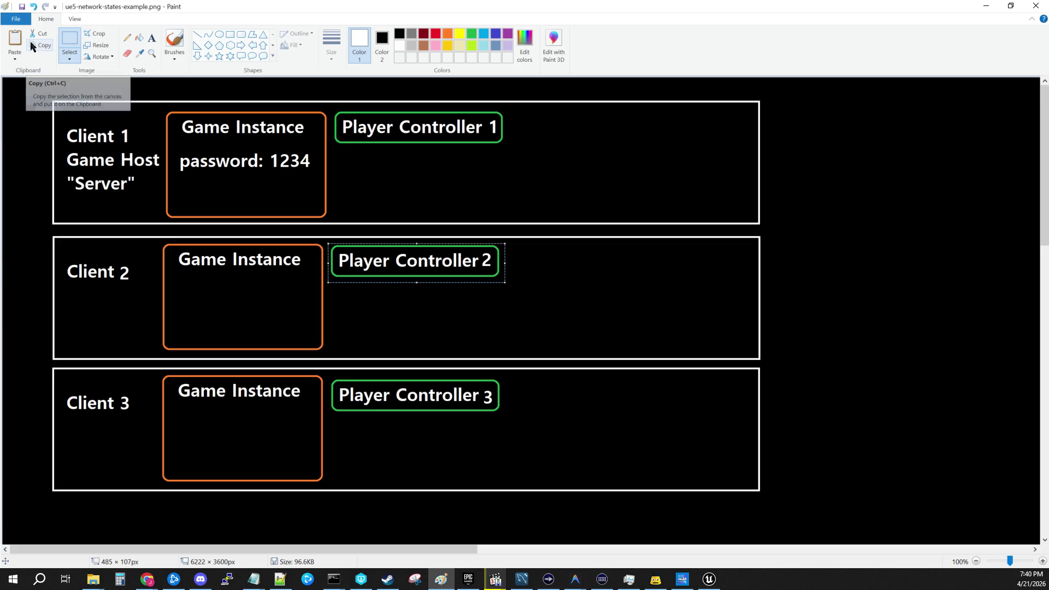
{"action": "left_click", "coordinate": [15, 40]}
{"action": "mouse_move", "coordinate": [98, 96]}
{"action": "left_mouse_down"}
{"action": "mouse_move", "coordinate": [204, 140]}
{"action": "mouse_move", "coordinate": [424, 171]}
{"action": "mouse_move", "coordinate": [425, 162]}
{"action": "left_mouse_up"}
{"action": "left_click", "coordinate": [573, 237]}
Copy the Player Controller 3 pill under Player Controller 2 in Client 1
{"action": "mouse_move", "coordinate": [326, 375]}
{"action": "left_mouse_down"}
{"action": "mouse_move", "coordinate": [503, 417]}
{"action": "mouse_move", "coordinate": [401, 381]}
{"action": "mouse_move", "coordinate": [328, 378]}
{"action": "left_mouse_up"}
{"action": "left_click", "coordinate": [508, 424]}
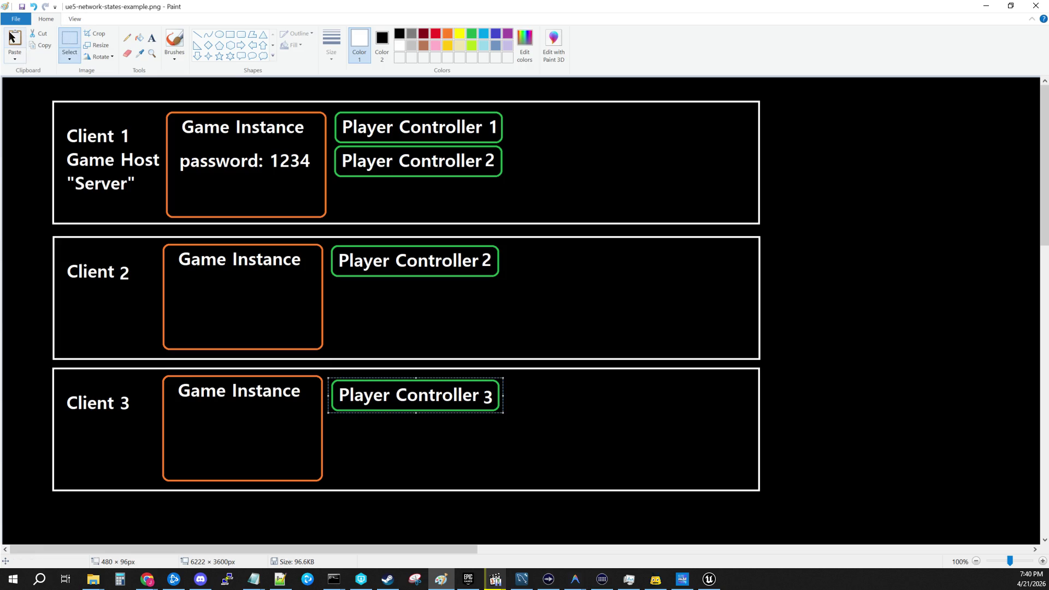
{"action": "left_click", "coordinate": [45, 50]}
{"action": "left_click", "coordinate": [15, 38]}
{"action": "mouse_move", "coordinate": [63, 94]}
{"action": "left_mouse_down"}
{"action": "mouse_move", "coordinate": [401, 155]}
{"action": "mouse_move", "coordinate": [411, 201]}
{"action": "mouse_move", "coordinate": [395, 200]}
{"action": "left_mouse_up"}
{"action": "left_click", "coordinate": [597, 173]}
Save the network diagram with Client 1 holding Player Controllers 1–3 via File > Save
{"action": "left_click", "coordinate": [16, 19]}
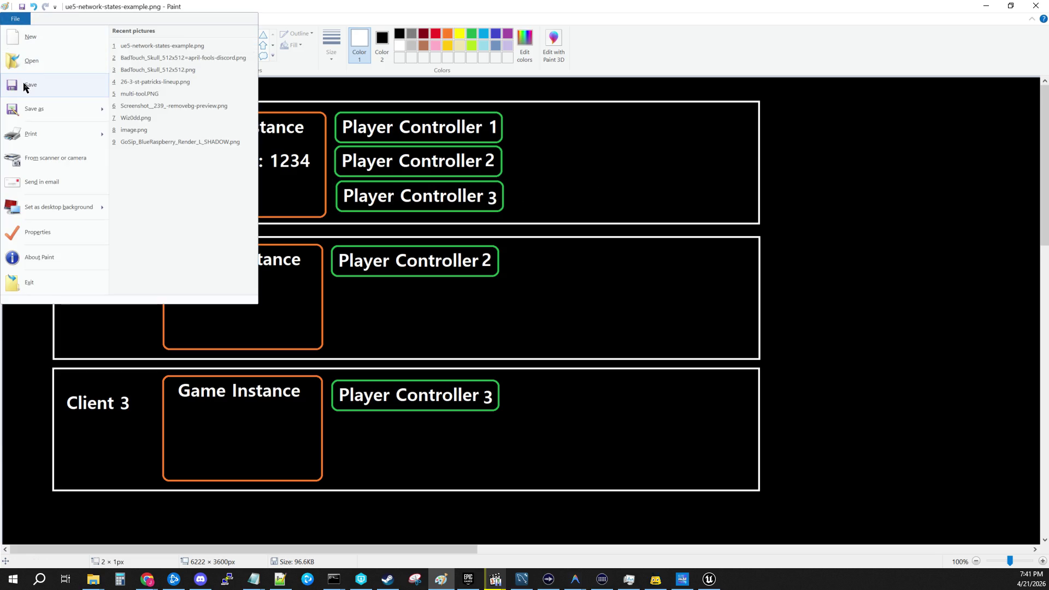
{"action": "left_click", "coordinate": [25, 86]}
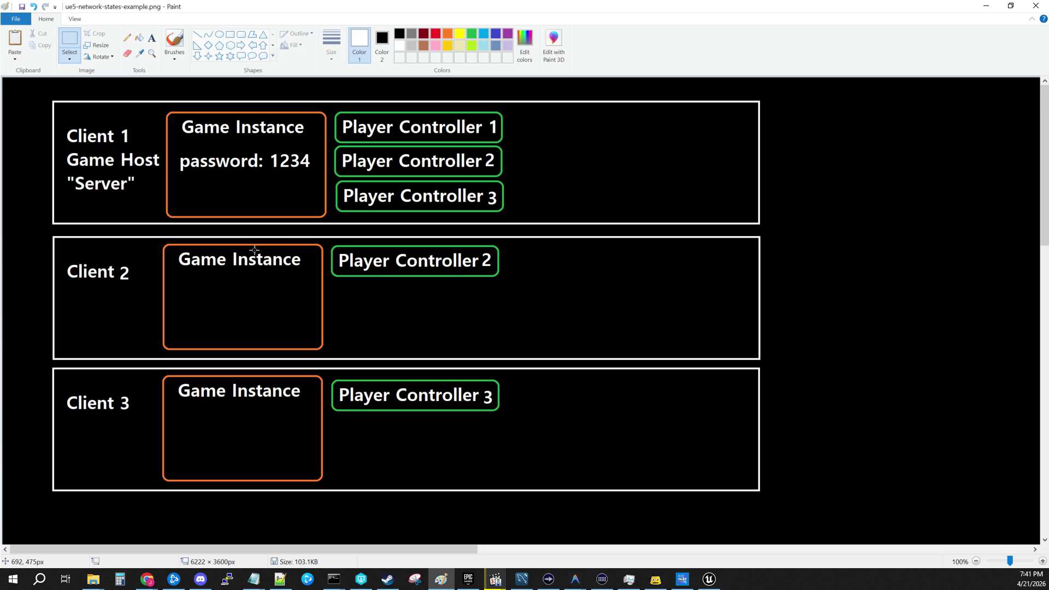
{"action": "mouse_move", "coordinate": [328, 239]}
{"action": "left_mouse_down"}
{"action": "mouse_move", "coordinate": [506, 279]}
{"action": "mouse_move", "coordinate": [498, 293]}
{"action": "mouse_move", "coordinate": [511, 284]}
{"action": "left_mouse_up"}
{"action": "left_click", "coordinate": [458, 324]}
{"action": "mouse_move", "coordinate": [327, 106]}
{"action": "left_mouse_down"}
{"action": "mouse_move", "coordinate": [551, 191]}
{"action": "mouse_move", "coordinate": [513, 216]}
{"action": "left_mouse_up"}
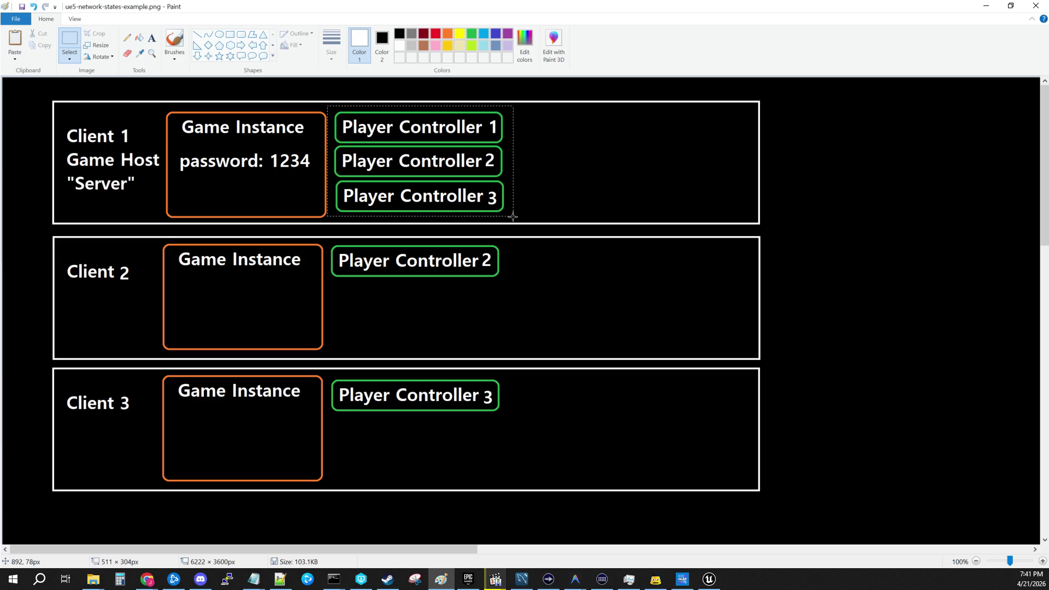
{"action": "left_click", "coordinate": [569, 300]}
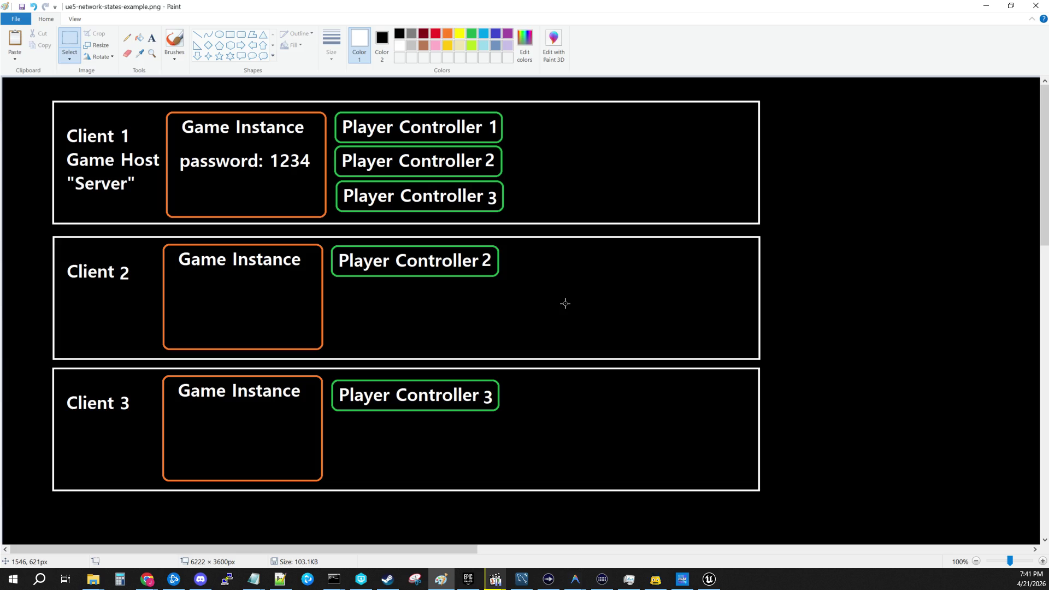
{"action": "left_click_drag", "start_coordinate": [355, 257], "coordinate": [378, 259]}
{"action": "left_click", "coordinate": [346, 296]}
{"action": "left_click_drag", "start_coordinate": [343, 295], "coordinate": [378, 305]}
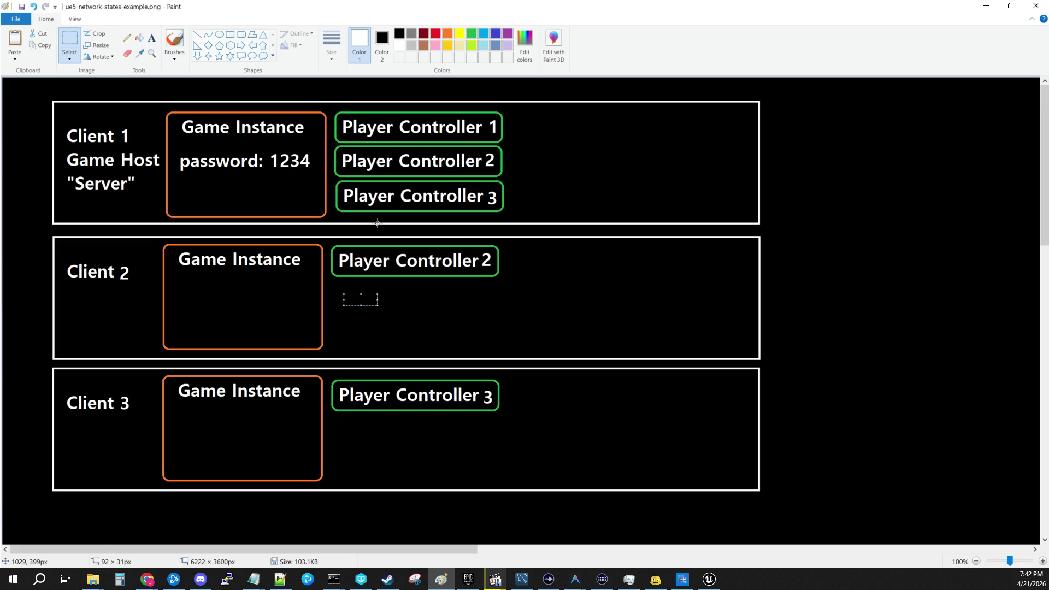
{"action": "left_click", "coordinate": [428, 306]}
{"action": "left_click_drag", "start_coordinate": [437, 422], "coordinate": [358, 384]}
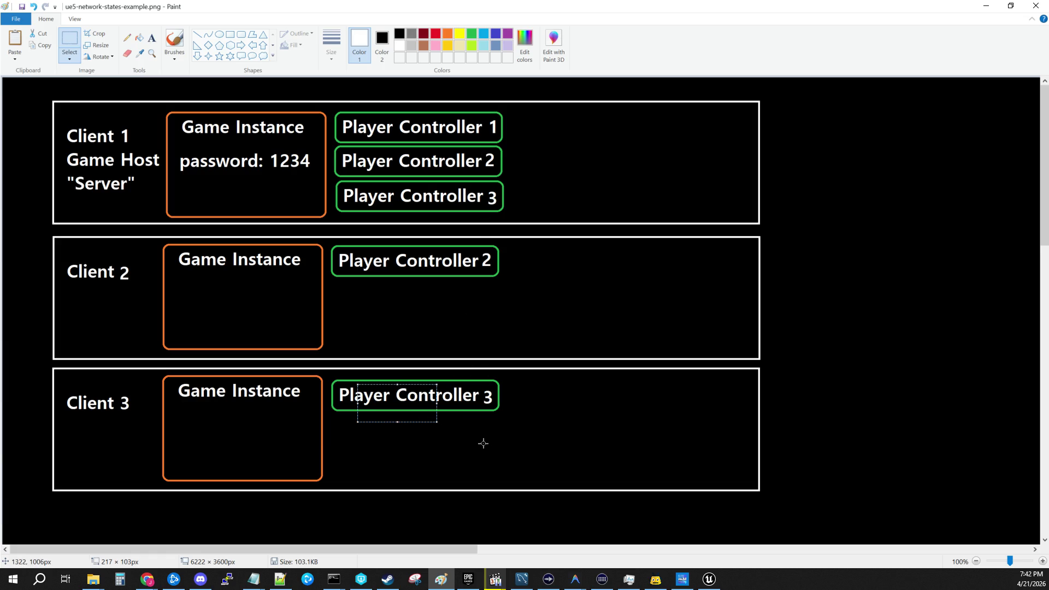
{"action": "left_click", "coordinate": [576, 157]}
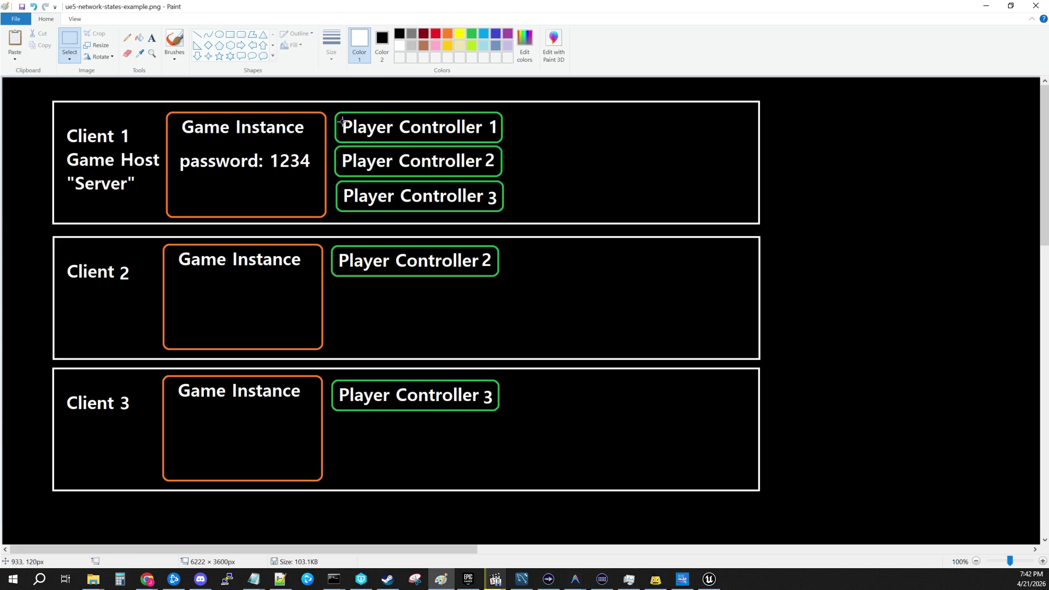
{"action": "mouse_move", "coordinate": [330, 146]}
{"action": "left_mouse_down"}
{"action": "mouse_move", "coordinate": [523, 202]}
{"action": "mouse_move", "coordinate": [511, 222]}
{"action": "left_mouse_up"}
{"action": "left_click", "coordinate": [570, 164]}
{"action": "left_click_drag", "start_coordinate": [357, 294], "coordinate": [387, 320]}
{"action": "left_click_drag", "start_coordinate": [467, 312], "coordinate": [469, 314]}
{"action": "left_click_drag", "start_coordinate": [332, 150], "coordinate": [548, 178]}
{"action": "left_click", "coordinate": [551, 131]}
{"action": "left_click_drag", "start_coordinate": [509, 175], "coordinate": [332, 144]}
{"action": "left_click", "coordinate": [404, 283]}
{"action": "left_click_drag", "start_coordinate": [523, 171], "coordinate": [329, 156]}
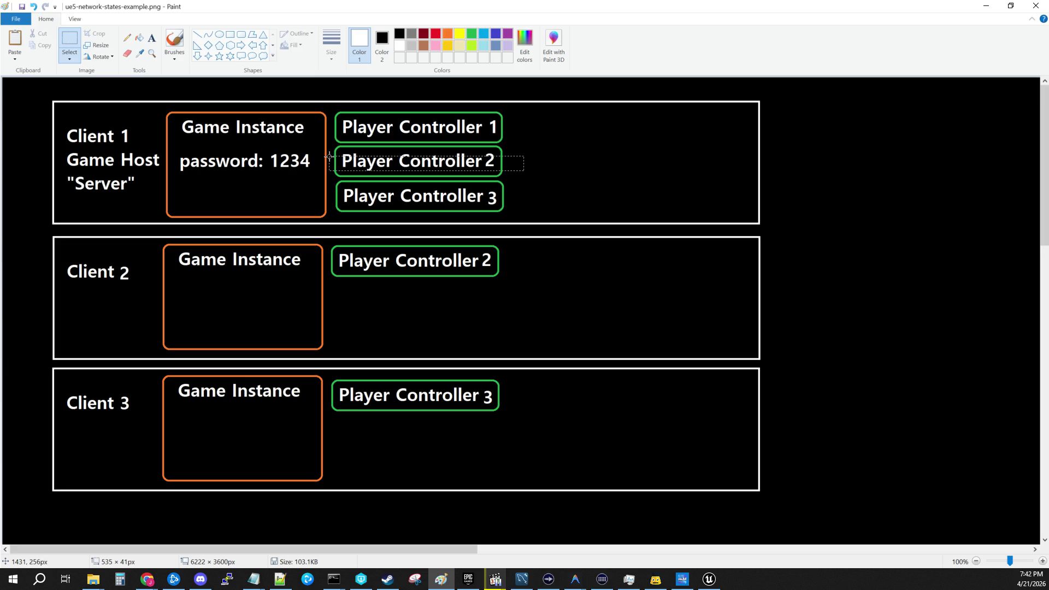
{"action": "left_click_drag", "start_coordinate": [518, 281], "coordinate": [329, 239]}
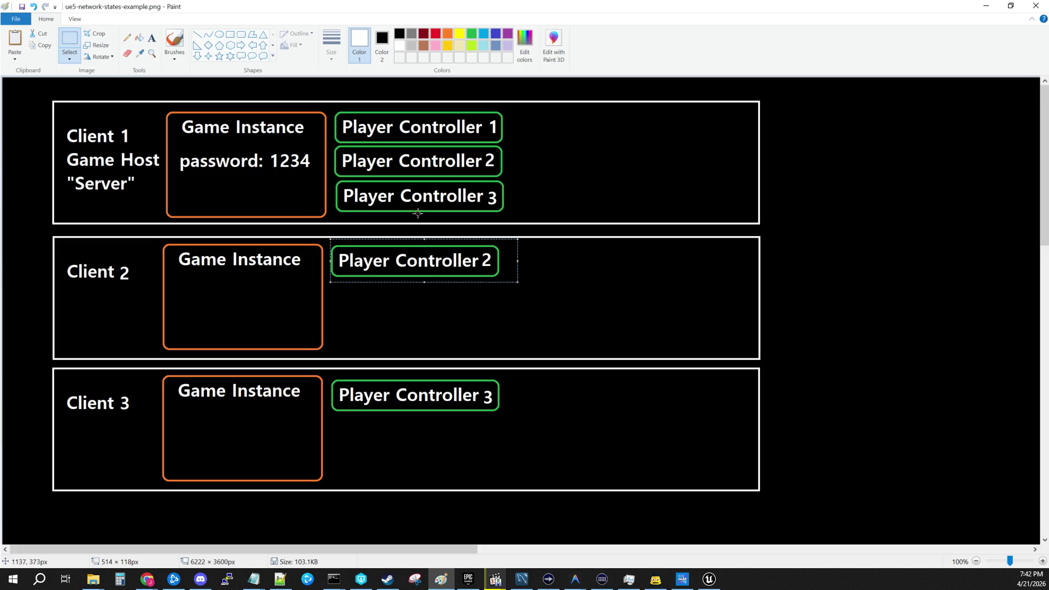
{"action": "left_click", "coordinate": [543, 162]}
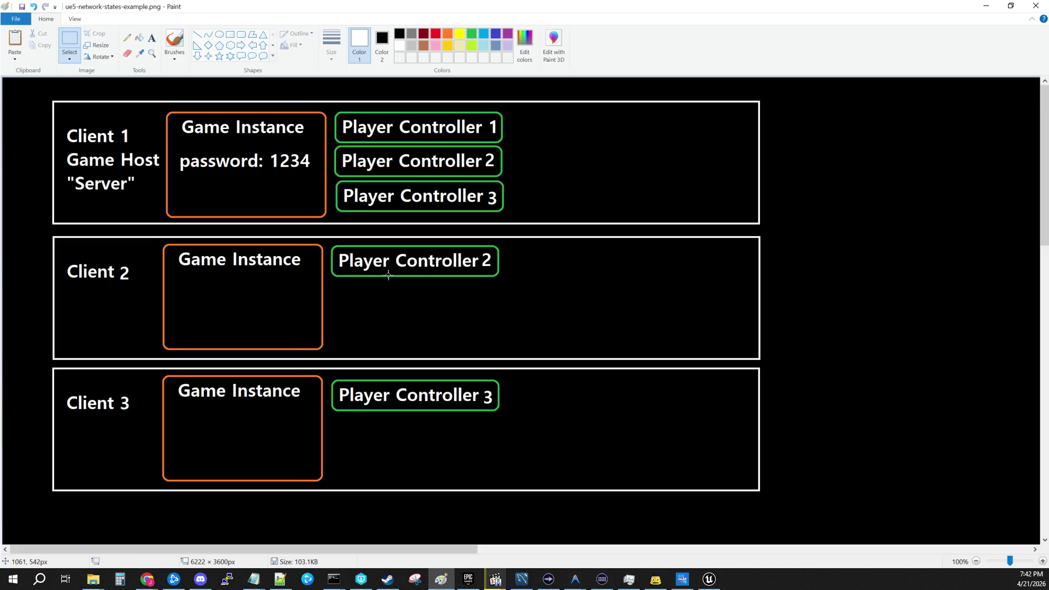
{"action": "mouse_move", "coordinate": [350, 293]}
{"action": "left_mouse_down"}
{"action": "mouse_move", "coordinate": [450, 304]}
{"action": "mouse_move", "coordinate": [400, 301]}
{"action": "left_mouse_up"}
{"action": "left_click", "coordinate": [457, 300]}
{"action": "mouse_move", "coordinate": [336, 285]}
{"action": "left_mouse_down"}
{"action": "mouse_move", "coordinate": [417, 295]}
{"action": "mouse_move", "coordinate": [394, 297]}
{"action": "left_mouse_up"}
{"action": "left_click", "coordinate": [420, 305]}
{"action": "left_click_drag", "start_coordinate": [344, 154], "coordinate": [398, 163]}
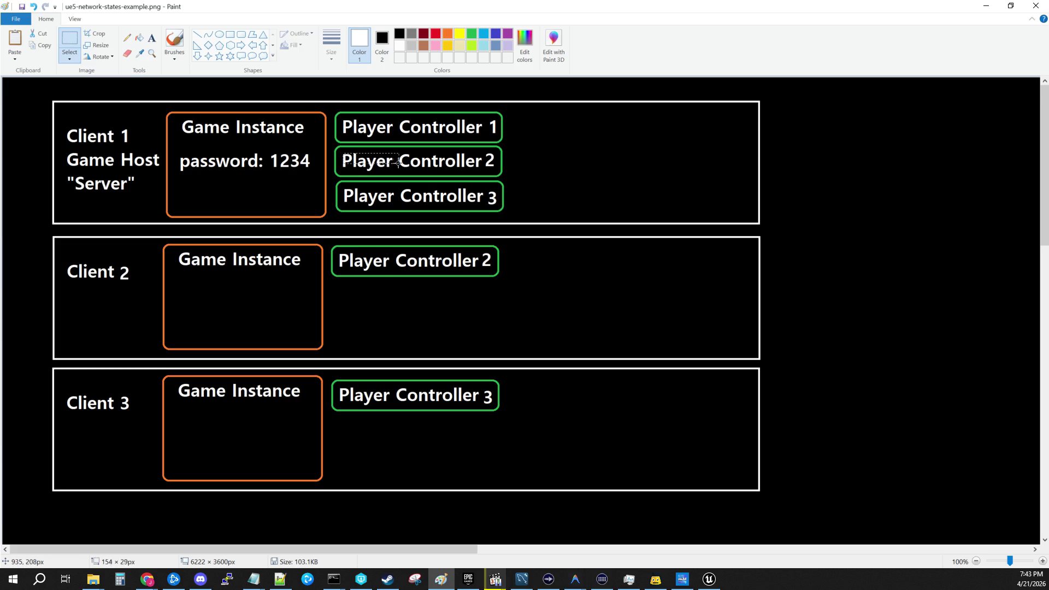
{"action": "left_click", "coordinate": [628, 312]}
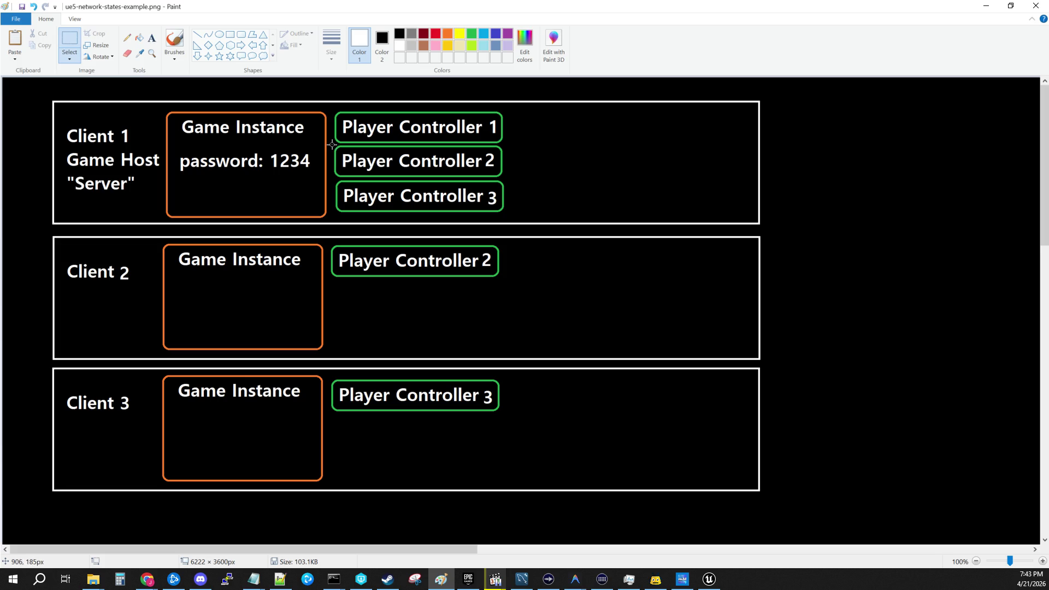
Select, then deselect, the Player Controller 2 boxes of Client 1 and Client 2
{"action": "left_click_drag", "start_coordinate": [332, 145], "coordinate": [511, 183]}
{"action": "left_click", "coordinate": [361, 286]}
{"action": "left_click_drag", "start_coordinate": [327, 243], "coordinate": [503, 283]}
{"action": "left_click", "coordinate": [386, 332]}
Draw a green right arrow beside Client 2's Player Controller 2 and start a text box after it
{"action": "left_click", "coordinate": [472, 35]}
{"action": "left_click", "coordinate": [198, 35]}
{"action": "left_click_drag", "start_coordinate": [508, 259], "coordinate": [530, 264]}
{"action": "key", "text": "ctrl+z"}
{"action": "left_click", "coordinate": [241, 45]}
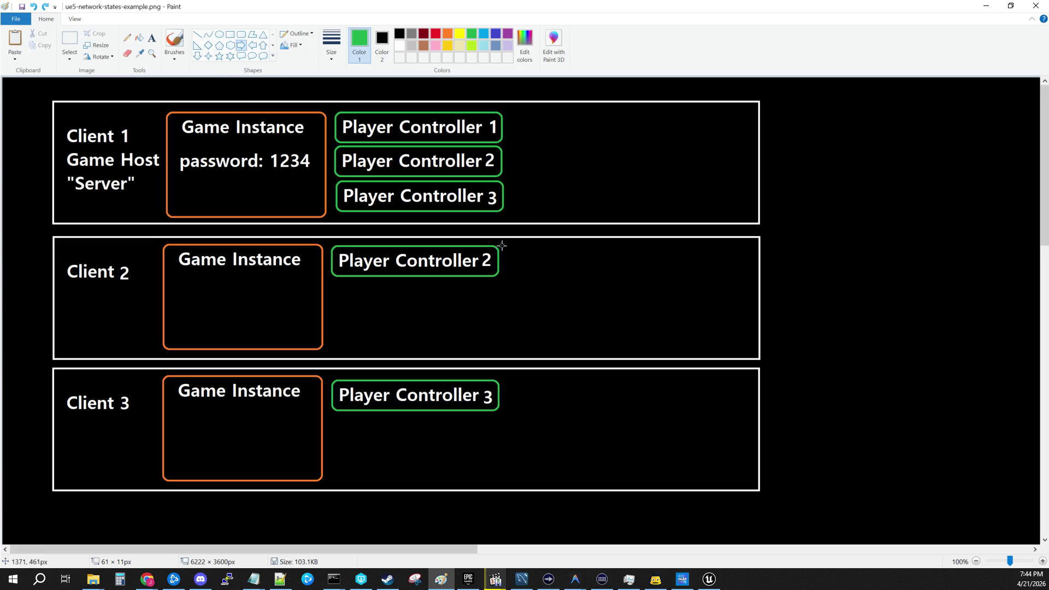
{"action": "left_click_drag", "start_coordinate": [501, 245], "coordinate": [542, 264]}
{"action": "left_click_drag", "start_coordinate": [535, 266], "coordinate": [521, 261]}
{"action": "left_click", "coordinate": [492, 282]}
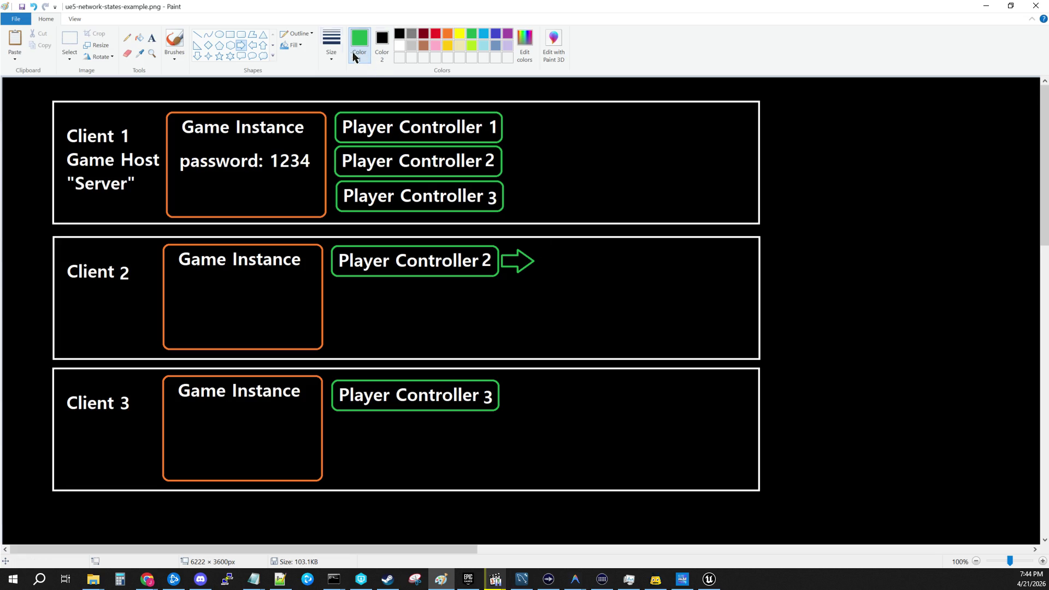
{"action": "left_click", "coordinate": [155, 42]}
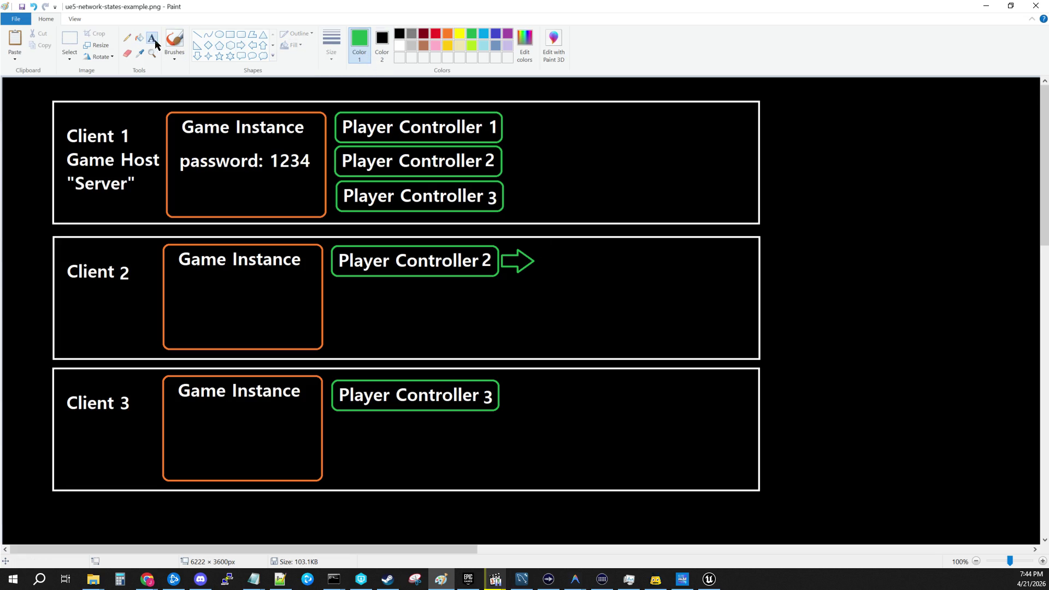
{"action": "left_click", "coordinate": [549, 257]}
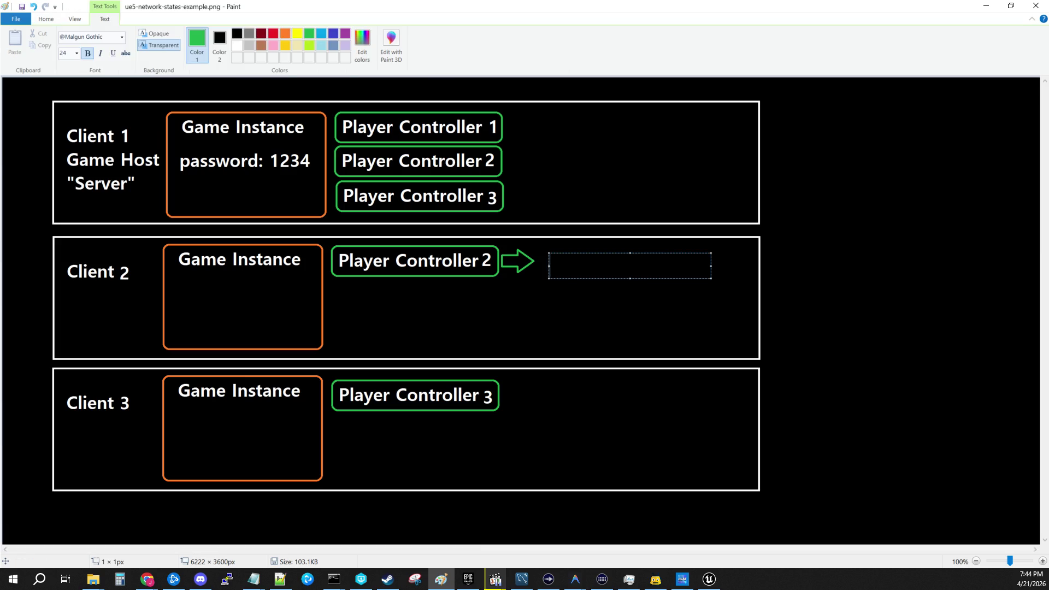
Switch the text colour to white and start a text box below Player Controller 2
{"action": "type", "text": "T"}
{"action": "key", "text": "BackSpace"}
{"action": "left_click", "coordinate": [237, 45]}
{"action": "left_click", "coordinate": [387, 323]}
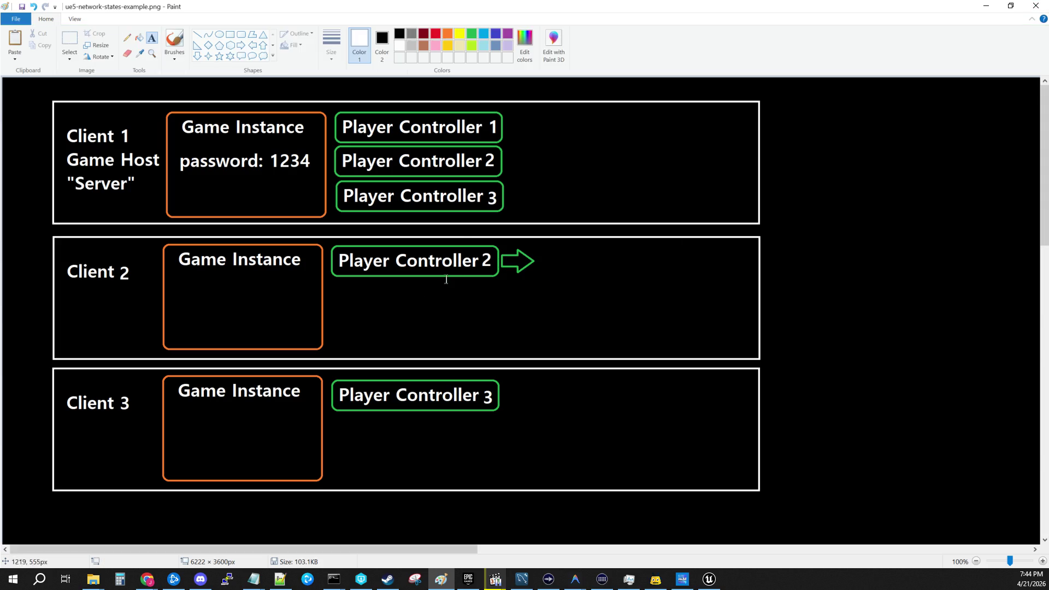
{"action": "left_click", "coordinate": [361, 312]}
Write 'Call Server event set_name - name - phoenix' on one line just beneath the arrow
{"action": "type", "text": "T"}
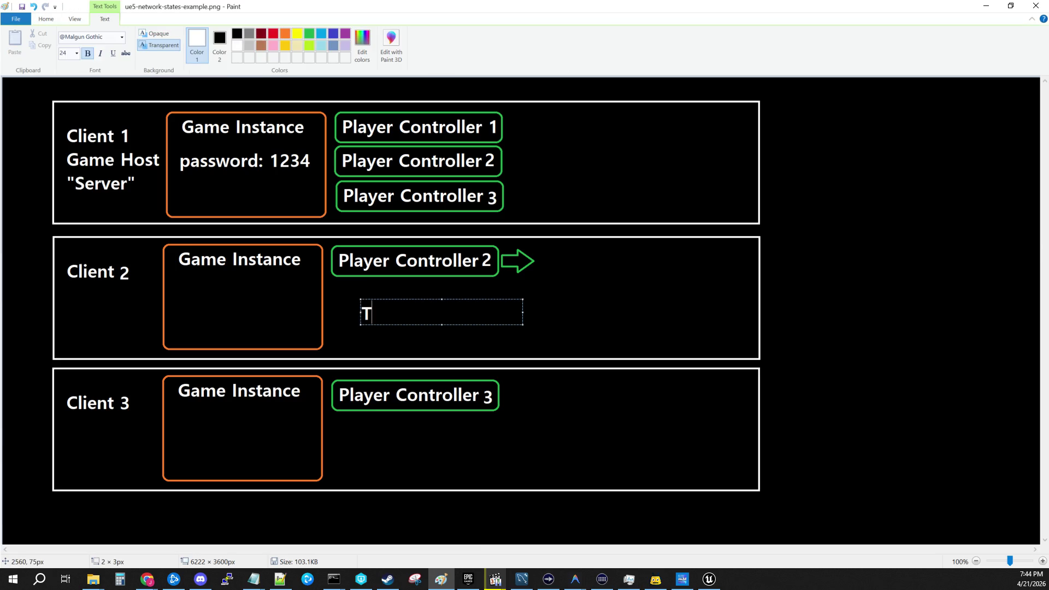
{"action": "type", "text": "ell Server"}
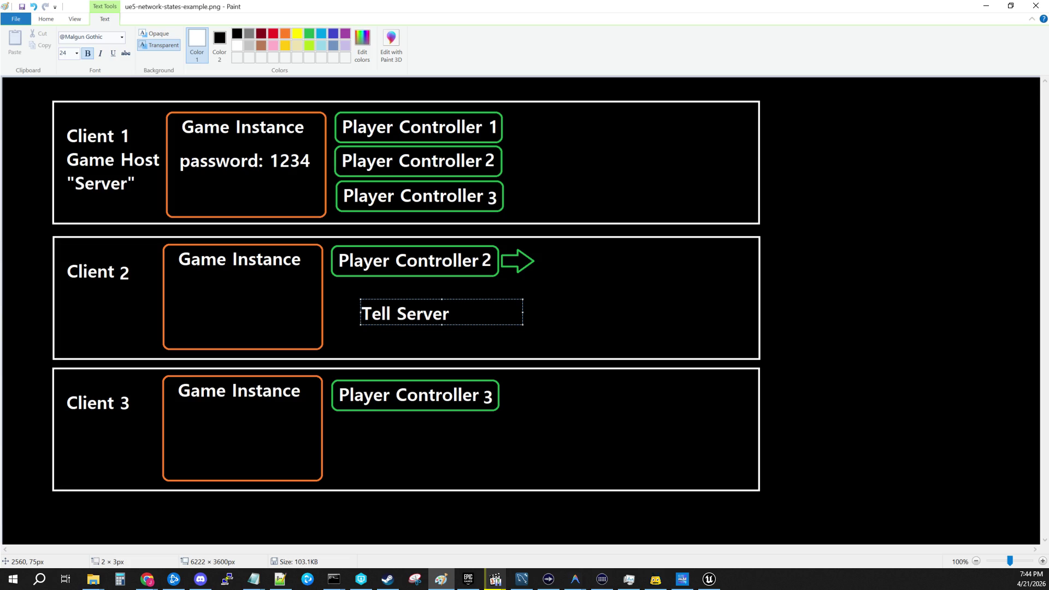
{"action": "key", "text": "BackSpace"}
{"action": "key", "text": "BackSpace"}
{"action": "key", "text": "BackSpace"}
{"action": "type", "text": "Ca"}
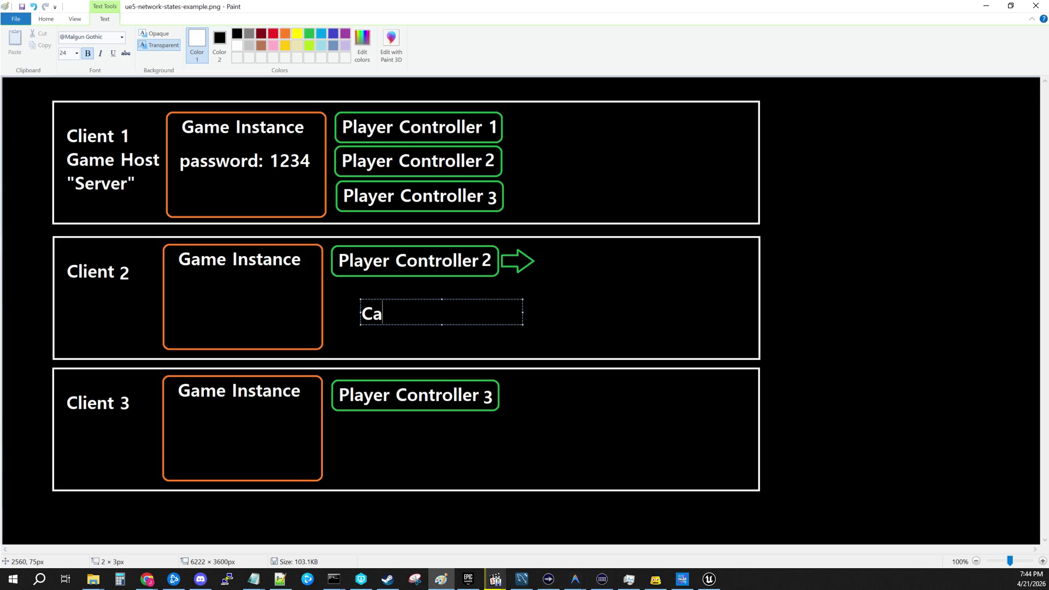
{"action": "type", "text": "ll Server even"}
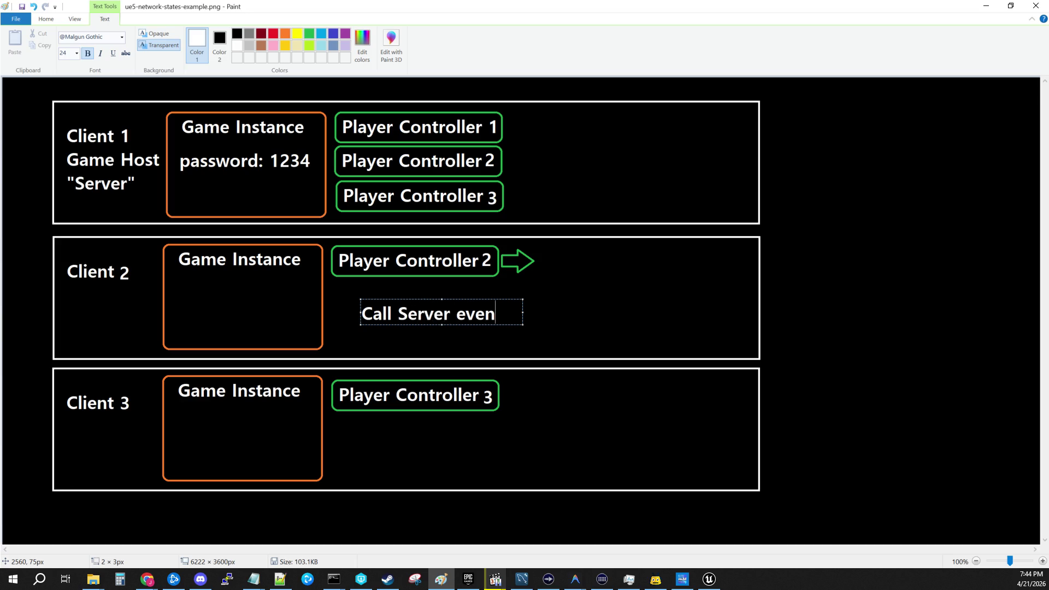
{"action": "type", "text": "t set"}
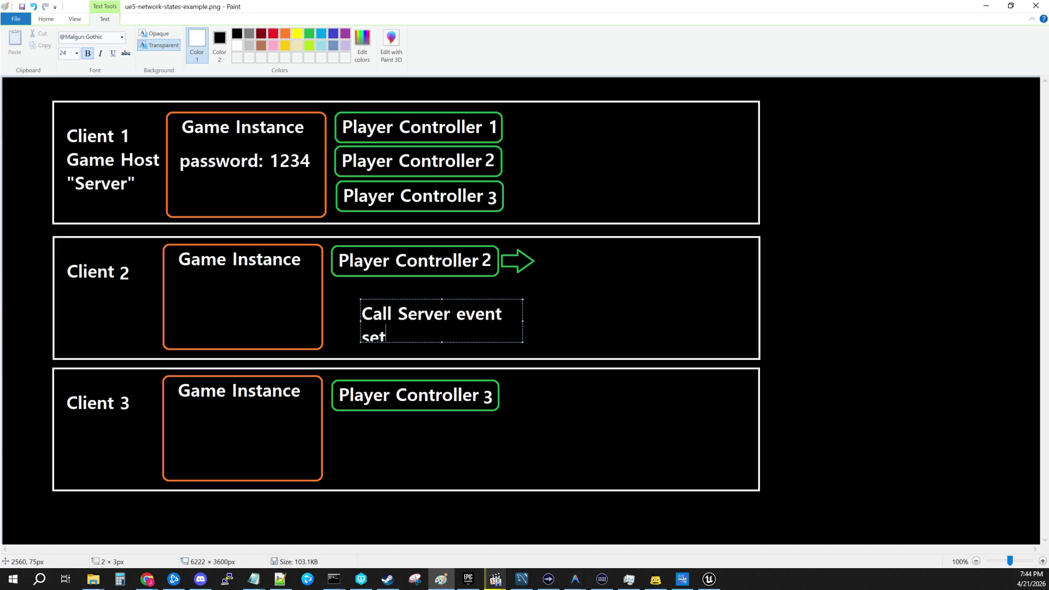
{"action": "type", "text": " name"}
{"action": "type", "text": " - nane"}
{"action": "key", "text": "BackSpace"}
{"action": "type", "text": "ne"}
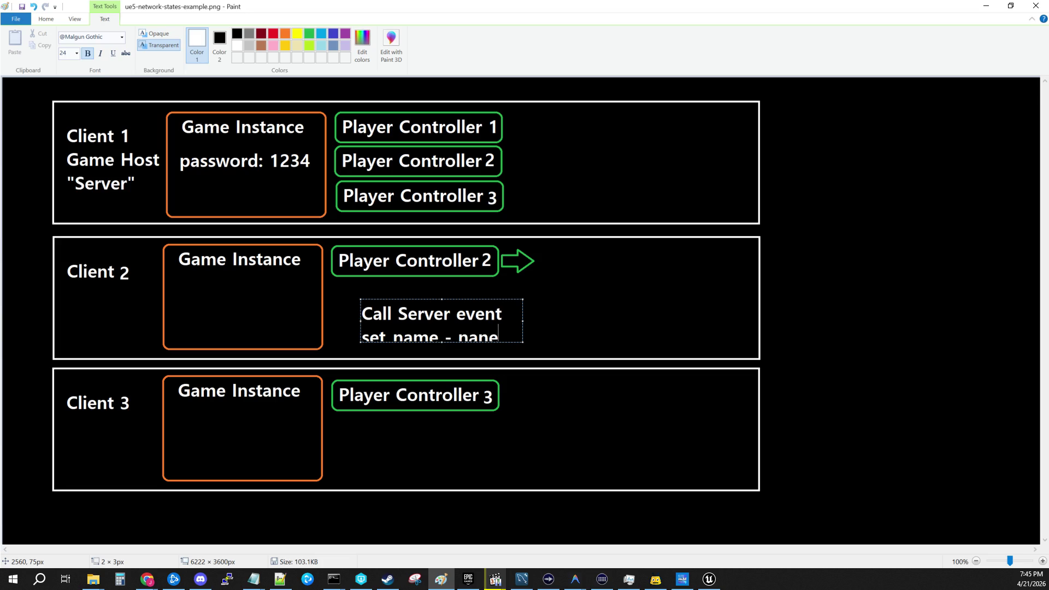
{"action": "key", "text": "BackSpace"}
{"action": "key", "text": "BackSpace"}
{"action": "type", "text": "me"}
{"action": "type", "text": " - phoenix"}
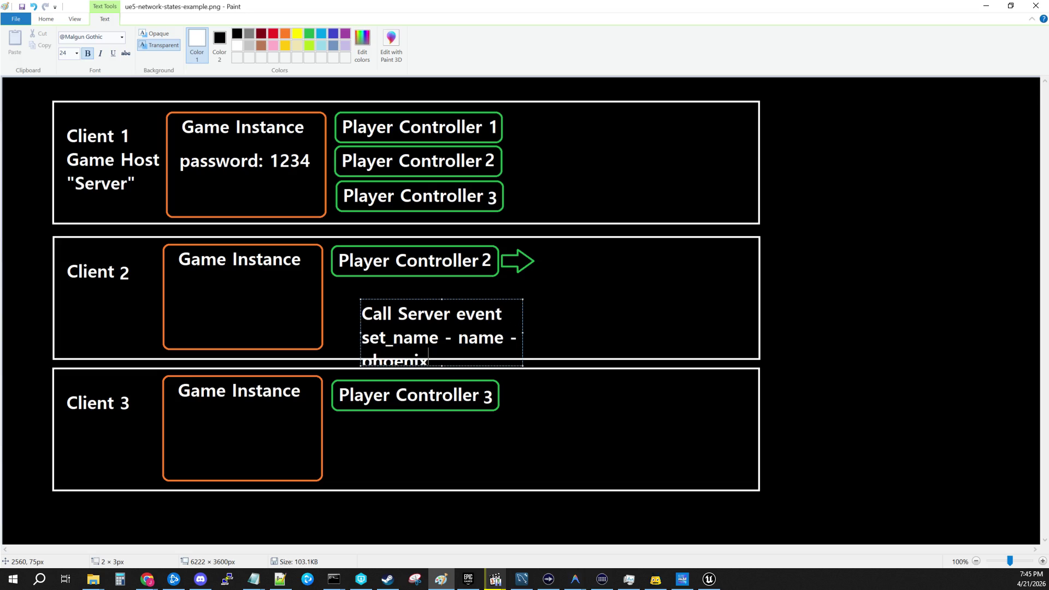
{"action": "left_click_drag", "start_coordinate": [522, 337], "coordinate": [742, 313]}
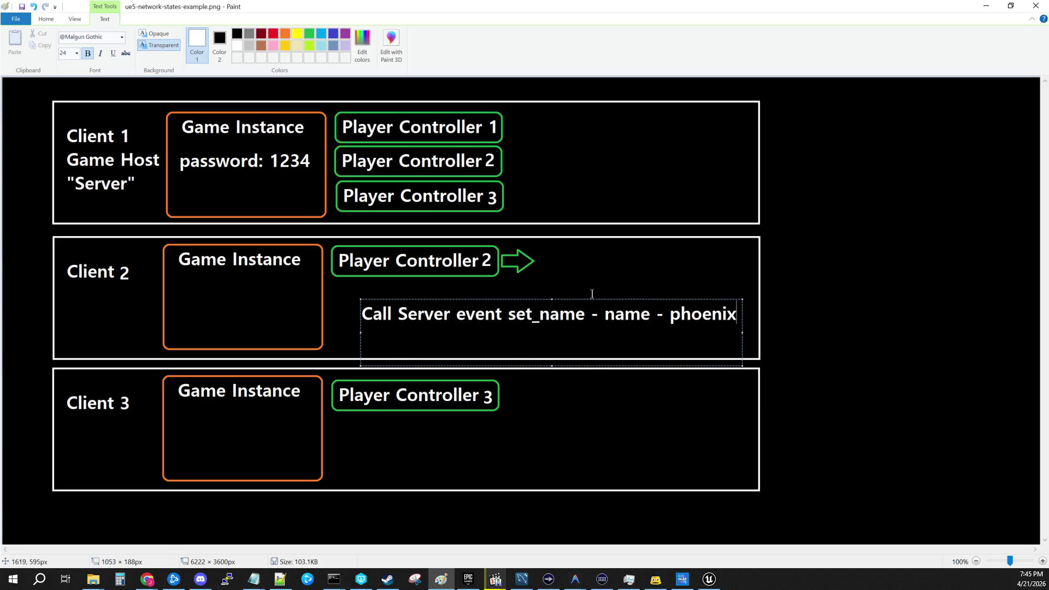
{"action": "mouse_move", "coordinate": [552, 300]}
{"action": "left_mouse_down"}
{"action": "mouse_move", "coordinate": [553, 340]}
{"action": "mouse_move", "coordinate": [507, 285]}
{"action": "mouse_move", "coordinate": [533, 277]}
{"action": "left_mouse_up"}
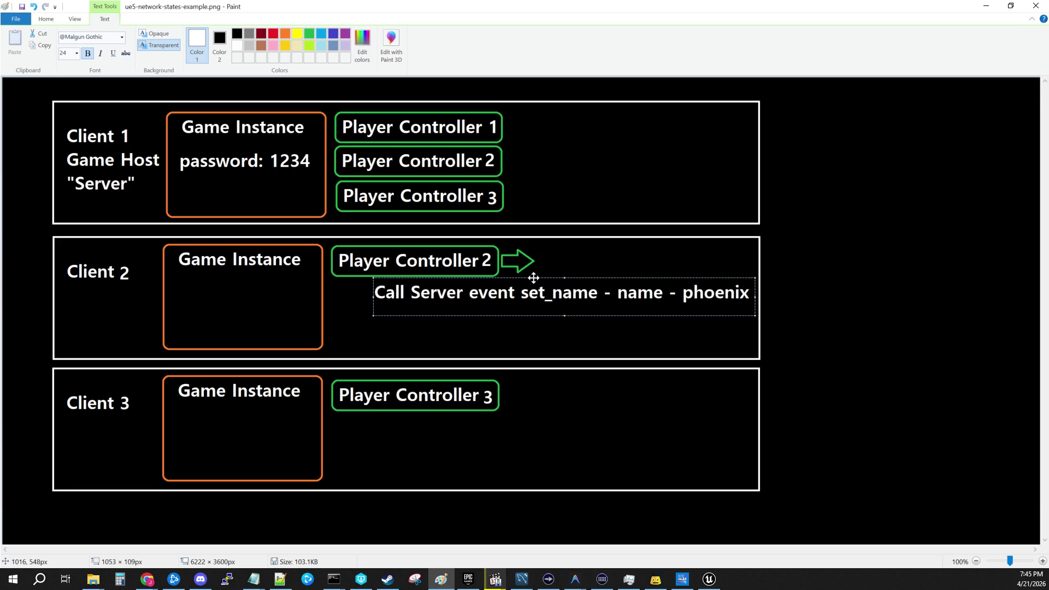
{"action": "left_click", "coordinate": [501, 338]}
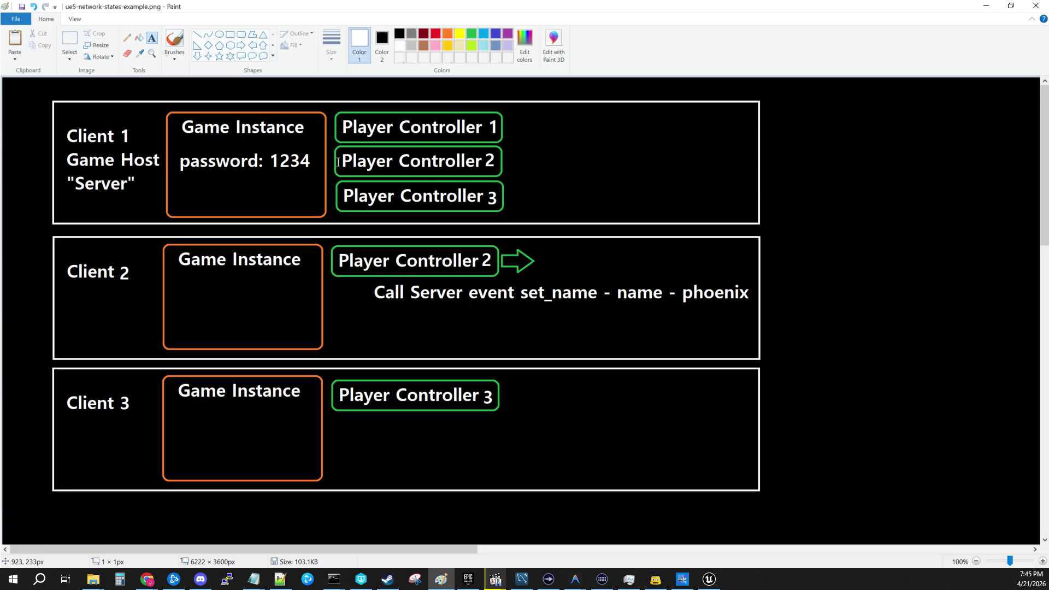
Try text boxes in Client 1's row and left of the Call Server text, then switch to Unreal Engine
{"action": "left_click", "coordinate": [464, 161]}
{"action": "left_click", "coordinate": [544, 153]}
{"action": "left_click_drag", "start_coordinate": [518, 295], "coordinate": [588, 291]}
{"action": "left_click", "coordinate": [580, 317]}
{"action": "left_click", "coordinate": [535, 171]}
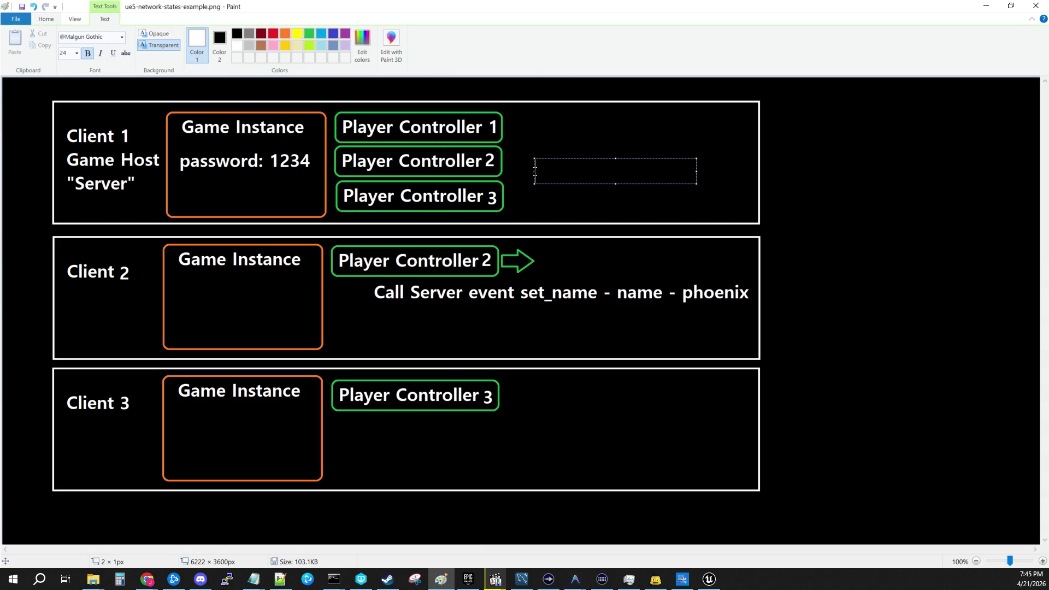
{"action": "left_click", "coordinate": [435, 160]}
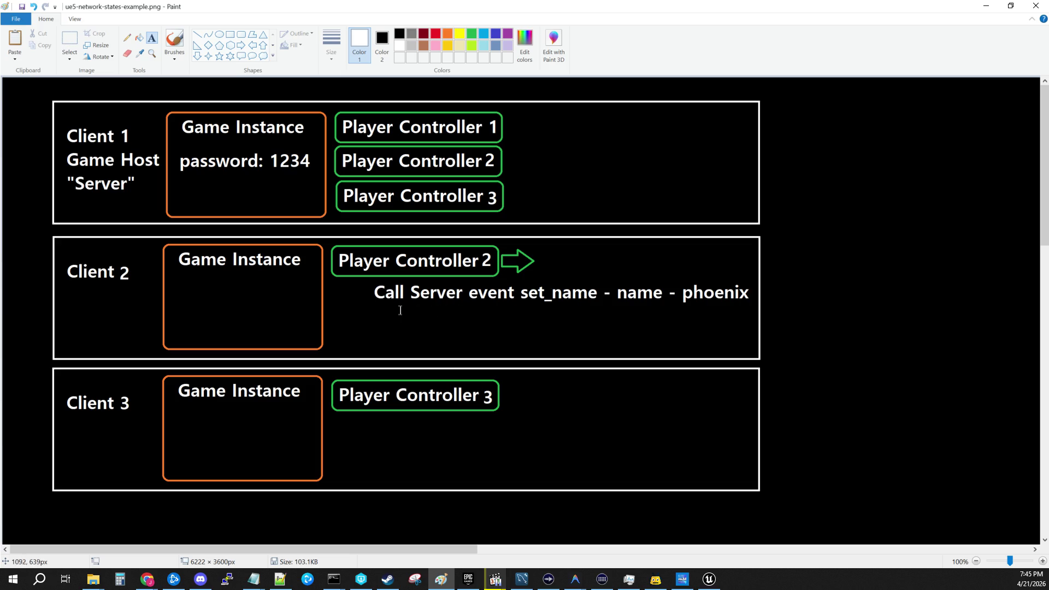
{"action": "left_click_drag", "start_coordinate": [326, 292], "coordinate": [382, 317]}
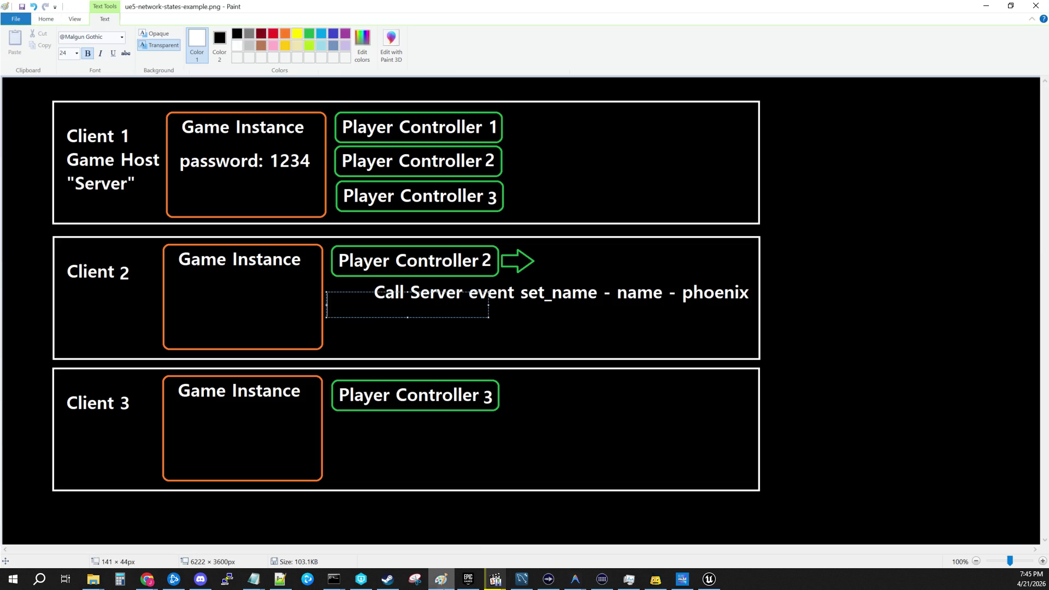
{"action": "left_click", "coordinate": [709, 580]}
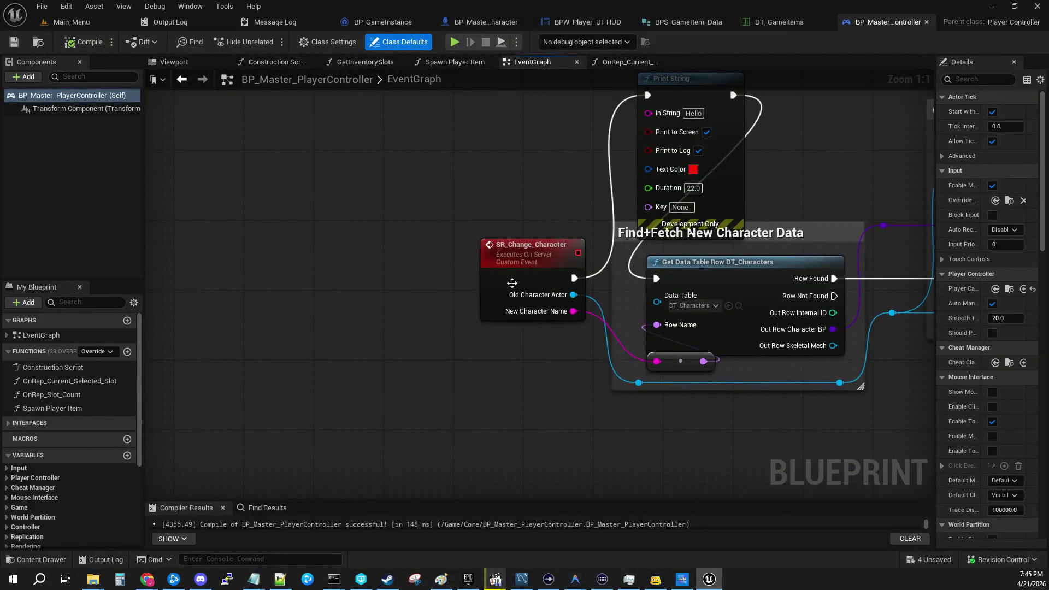
Bring the SR_Change_Character event into view, then Alt+Tab back to the Paint diagram
{"action": "left_click", "coordinate": [536, 261]}
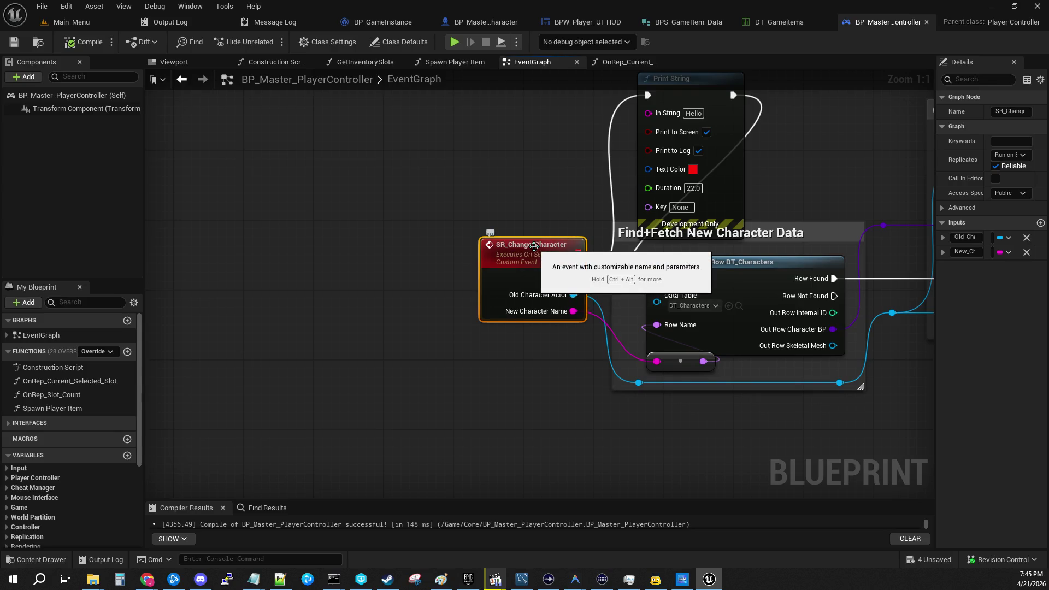
{"action": "key", "text": "alt+Tab"}
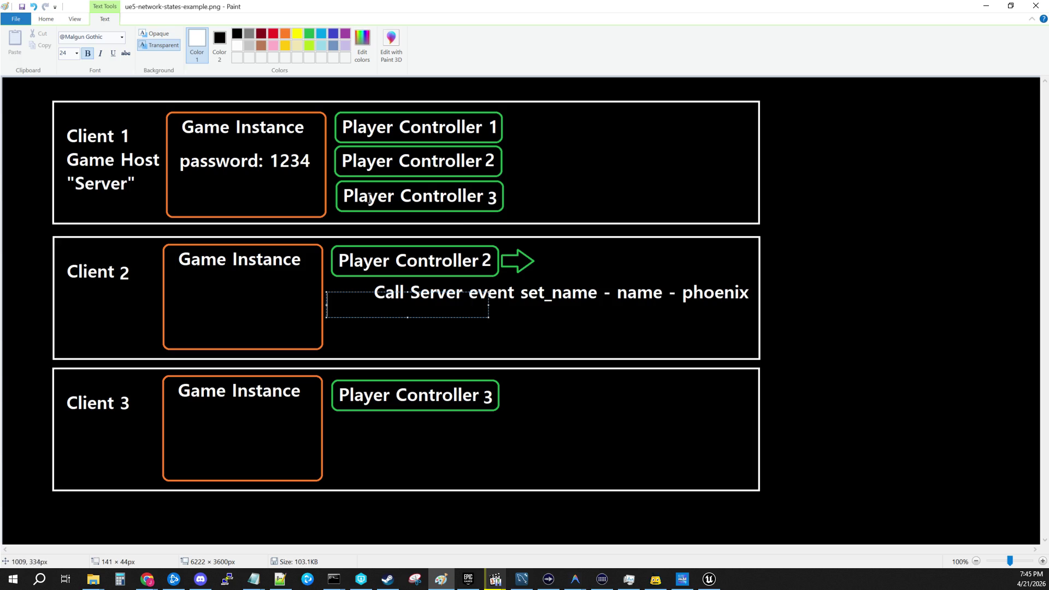
Add an 'SR_Event' label right of Client 2's green arrow
{"action": "left_click", "coordinate": [365, 261]}
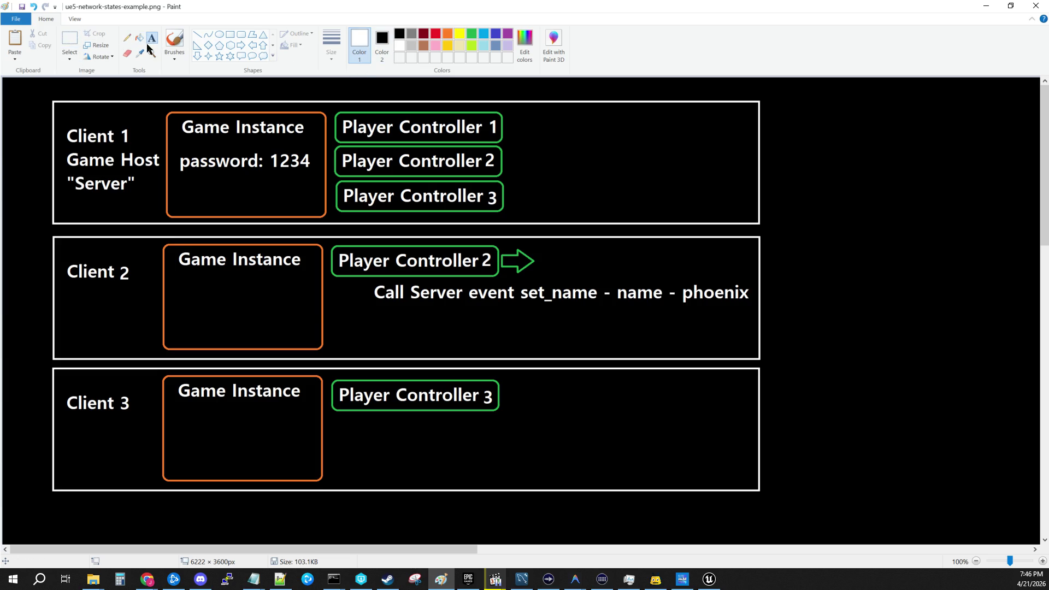
{"action": "left_click", "coordinate": [549, 257]}
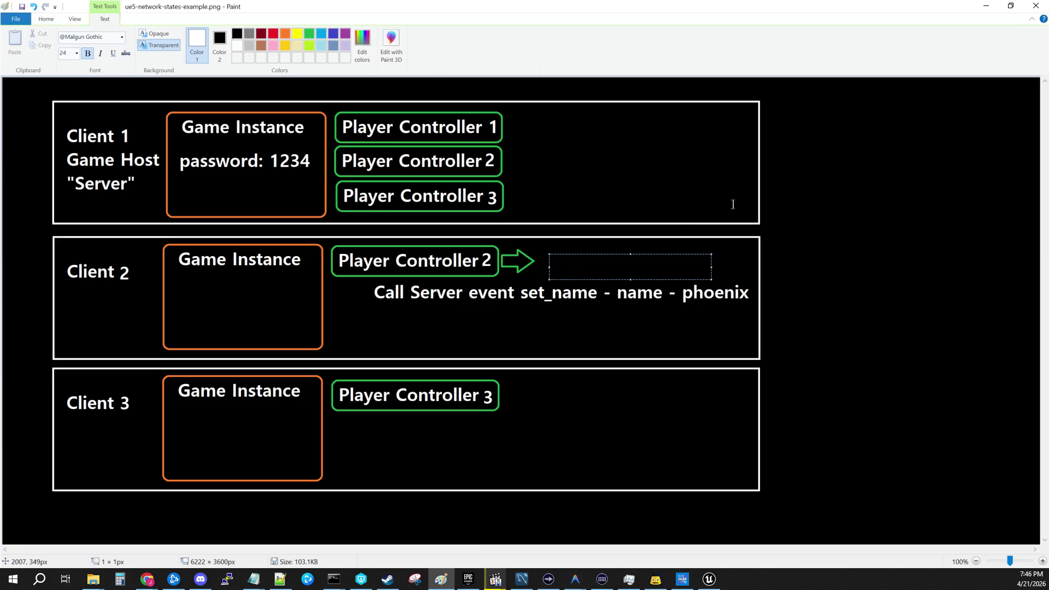
{"action": "type", "text": "SR"}
{"action": "left_click_drag", "start_coordinate": [611, 254], "coordinate": [601, 246]}
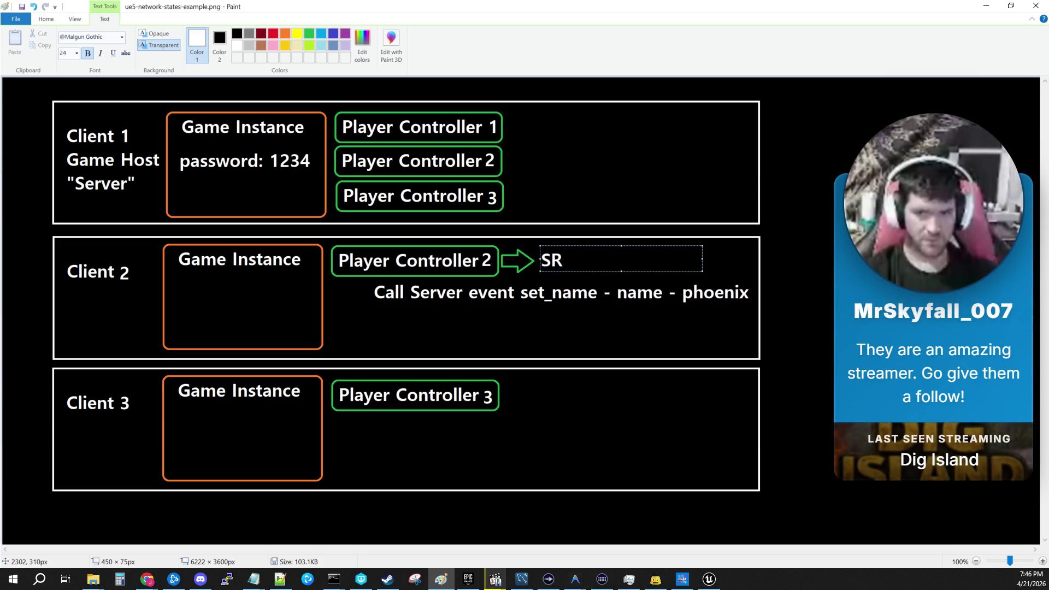
{"action": "type", "text": "_Event"}
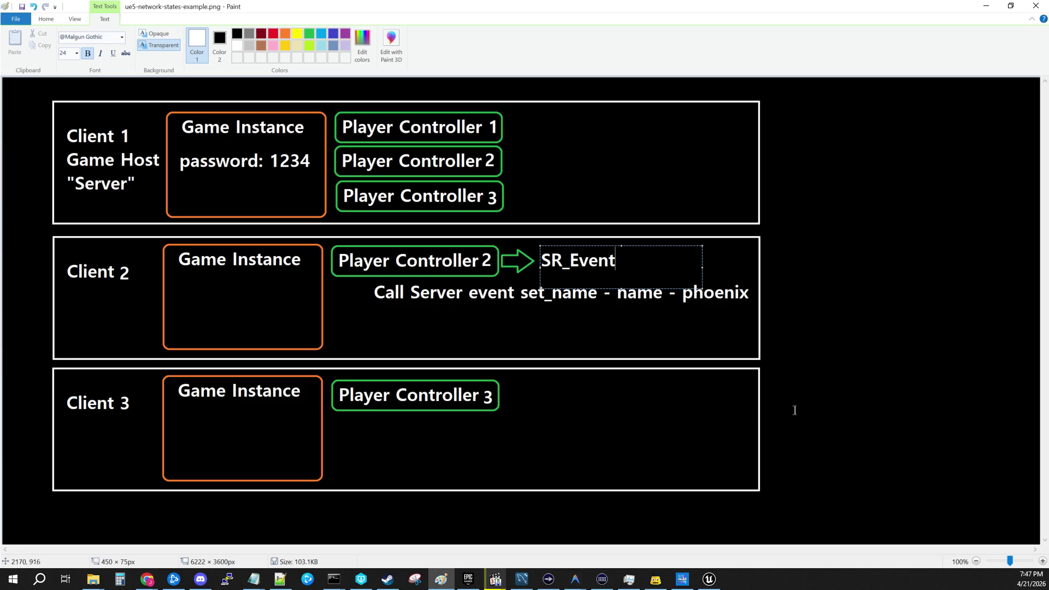
{"action": "left_click", "coordinate": [377, 290]}
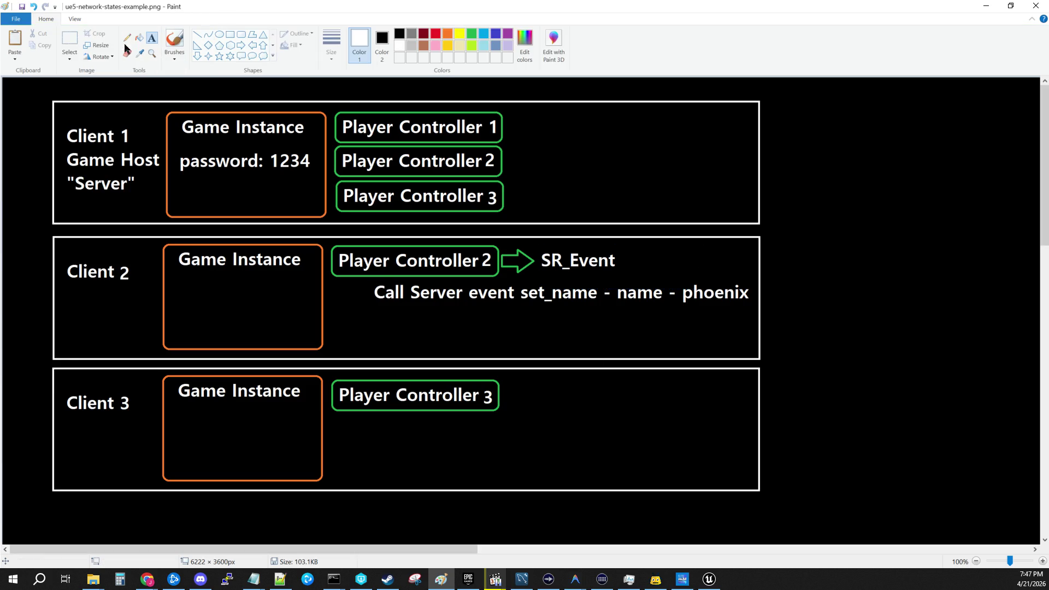
Select and delete the 'Call Server event set_name - name - phoenix' line
{"action": "left_click", "coordinate": [69, 43]}
{"action": "mouse_move", "coordinate": [369, 280]}
{"action": "left_mouse_down"}
{"action": "mouse_move", "coordinate": [726, 317]}
{"action": "mouse_move", "coordinate": [752, 309]}
{"action": "left_mouse_up"}
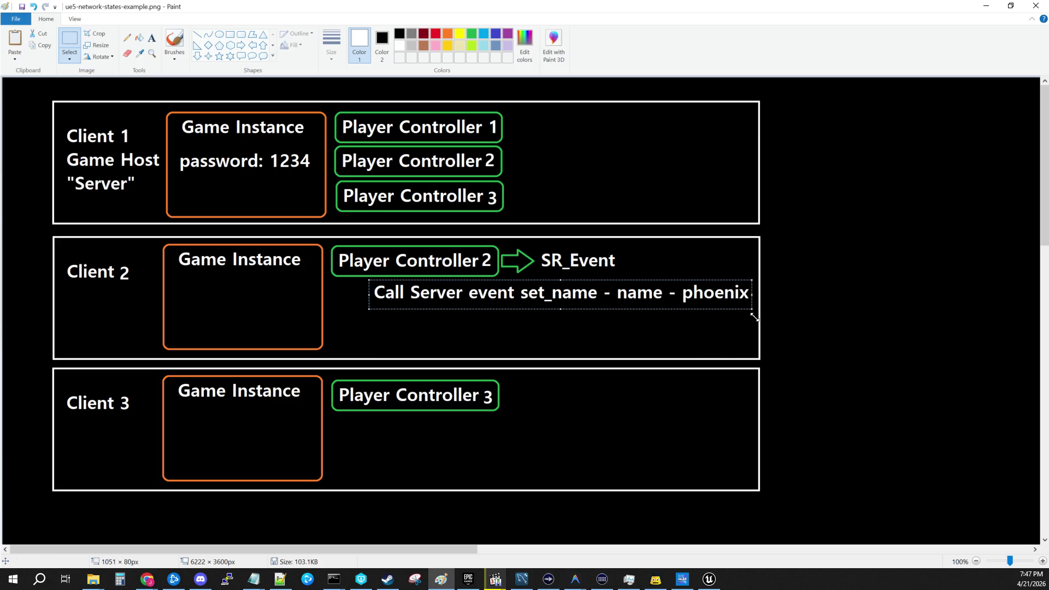
{"action": "key", "text": "Delete"}
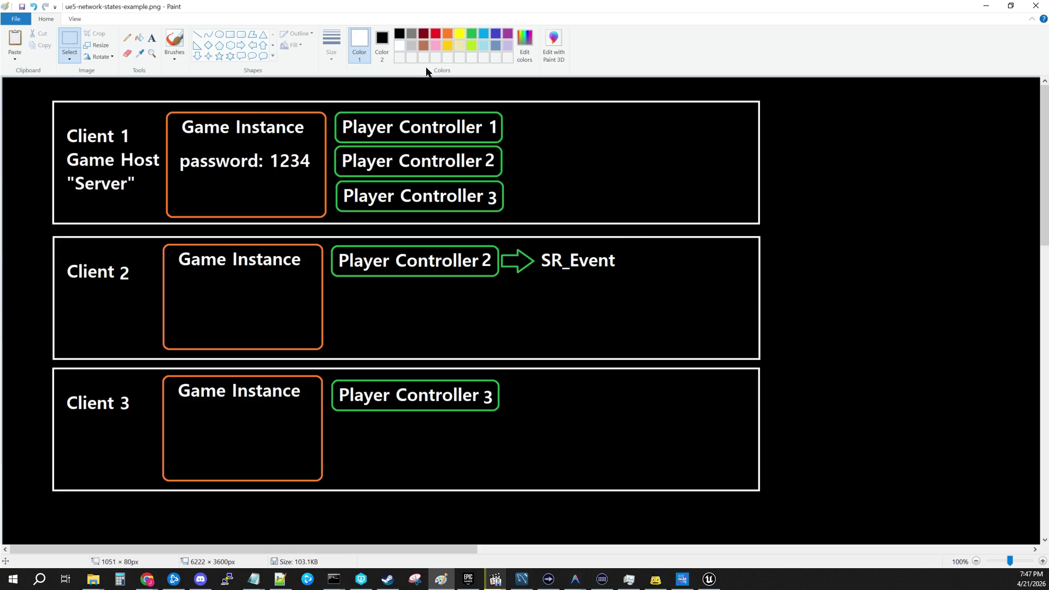
Type '_Set_Variable' and place it right after SR_Event
{"action": "left_click", "coordinate": [151, 38]}
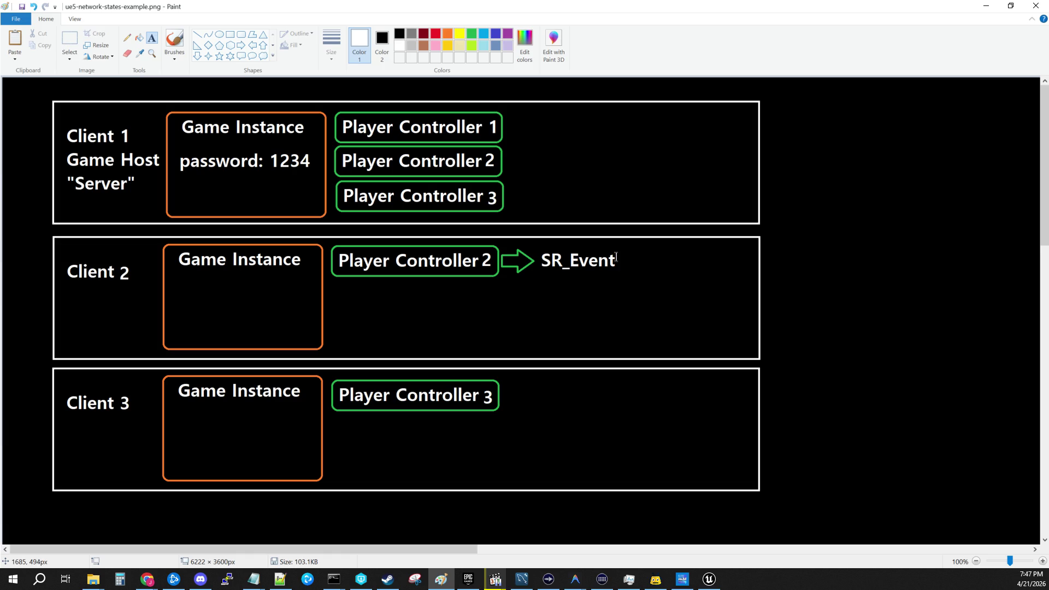
{"action": "left_click", "coordinate": [555, 289]}
{"action": "type", "text": "_set"}
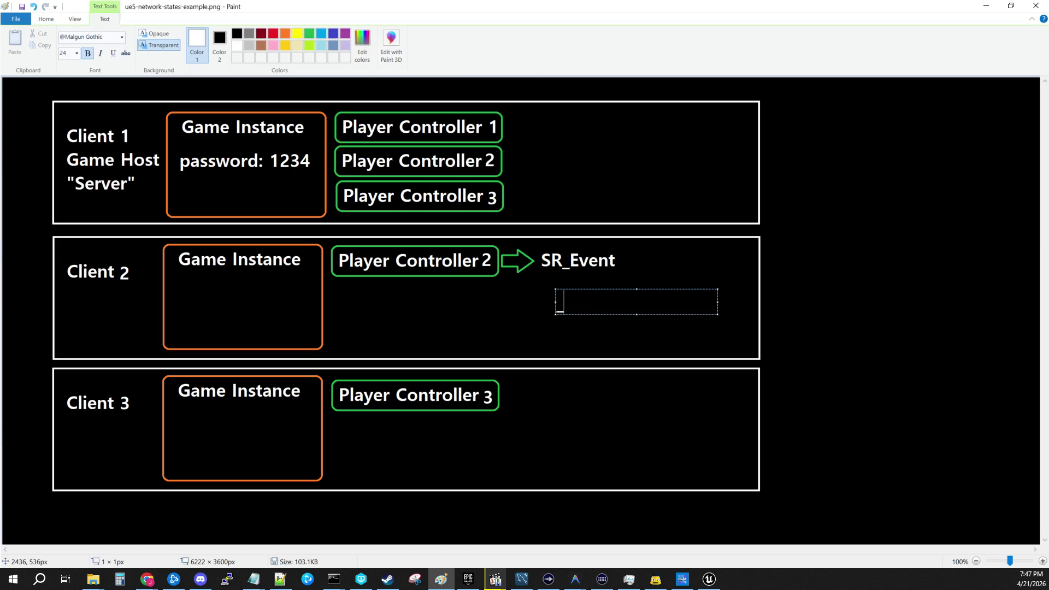
{"action": "key", "text": "BackSpace"}
{"action": "key", "text": "BackSpace"}
{"action": "key", "text": "BackSpace"}
{"action": "type", "text": "Set_Variab"}
{"action": "type", "text": "e"}
{"action": "key", "text": "BackSpace"}
{"action": "type", "text": "e"}
{"action": "key", "text": "BackSpace"}
{"action": "type", "text": "e"}
{"action": "key", "text": "BackSpace"}
{"action": "type", "text": "le"}
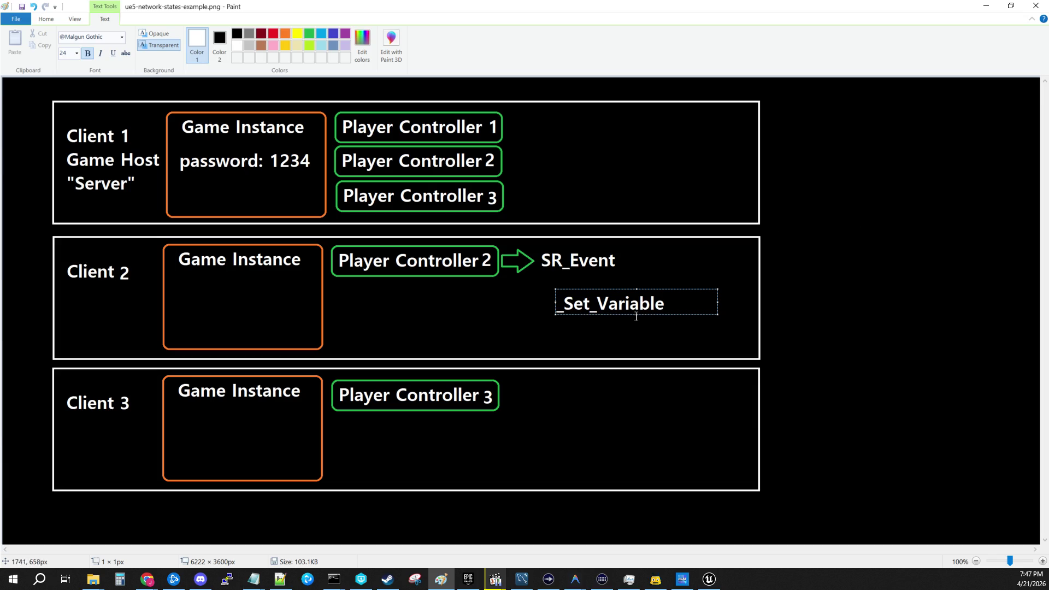
{"action": "left_click_drag", "start_coordinate": [655, 315], "coordinate": [720, 270]}
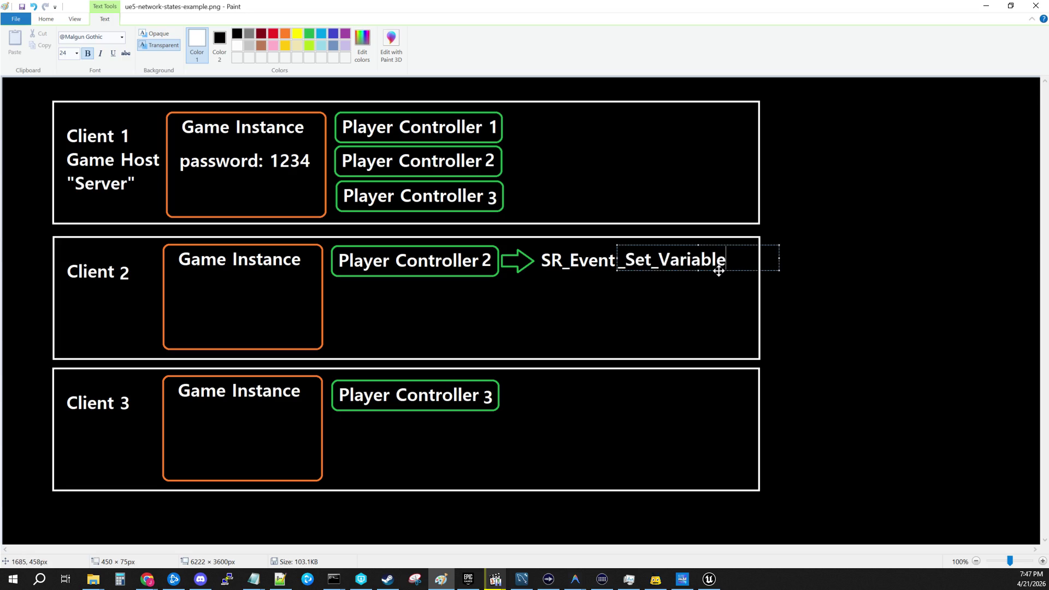
{"action": "left_click", "coordinate": [719, 273]}
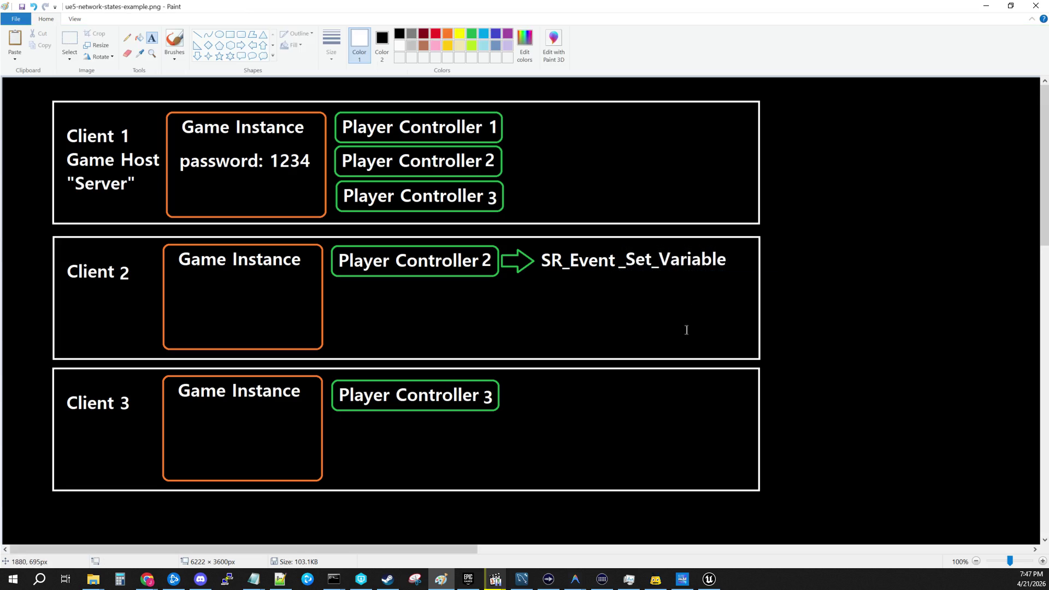
Save the diagram with File > Save, then dismiss an empty text box beside Player Controller 1
{"action": "left_click", "coordinate": [15, 18]}
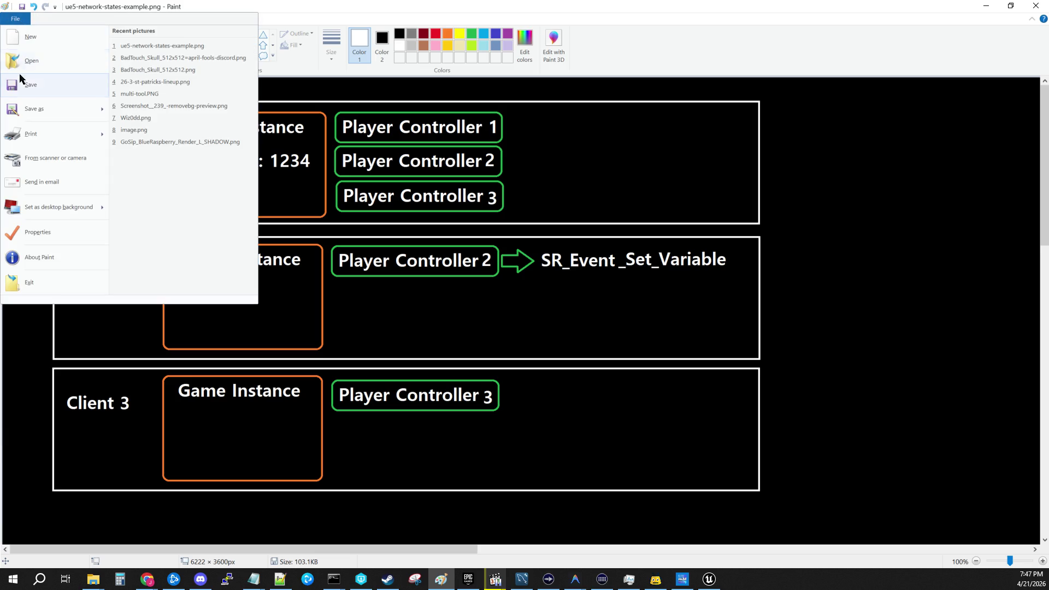
{"action": "left_click", "coordinate": [30, 84]}
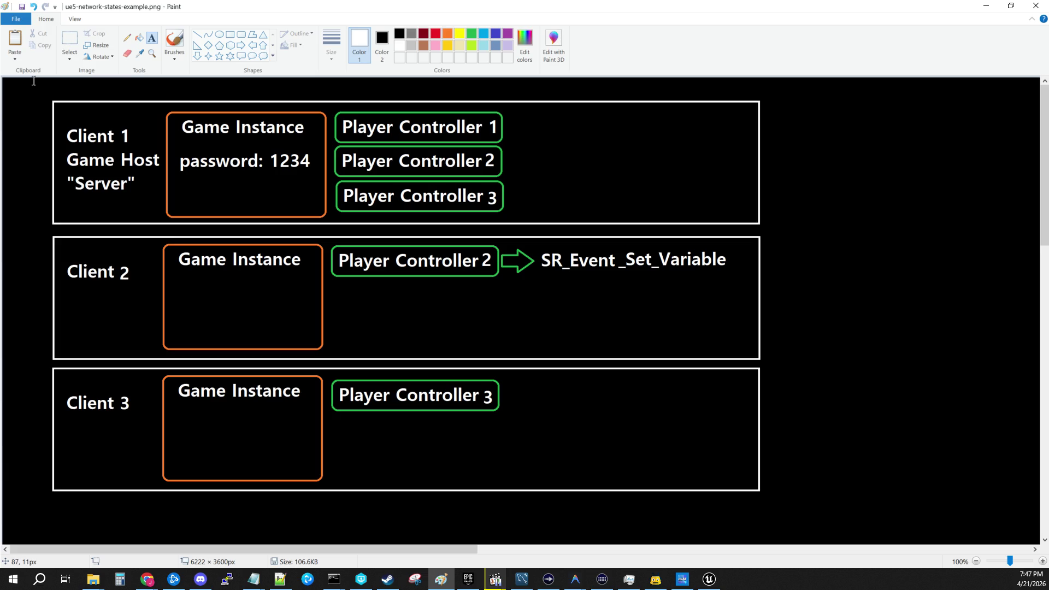
{"action": "left_click", "coordinate": [526, 143]}
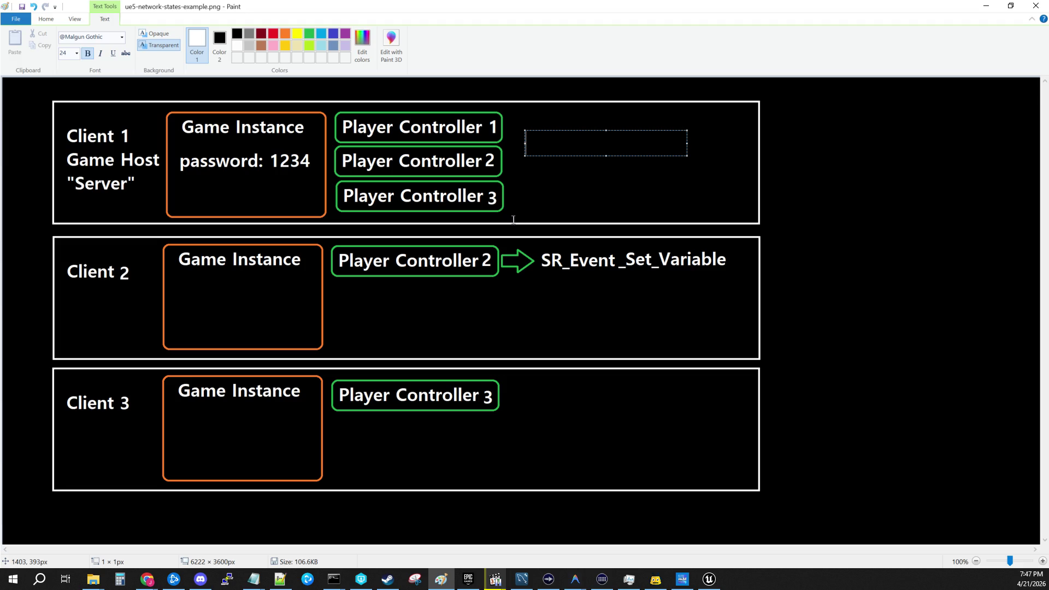
{"action": "left_click", "coordinate": [468, 310]}
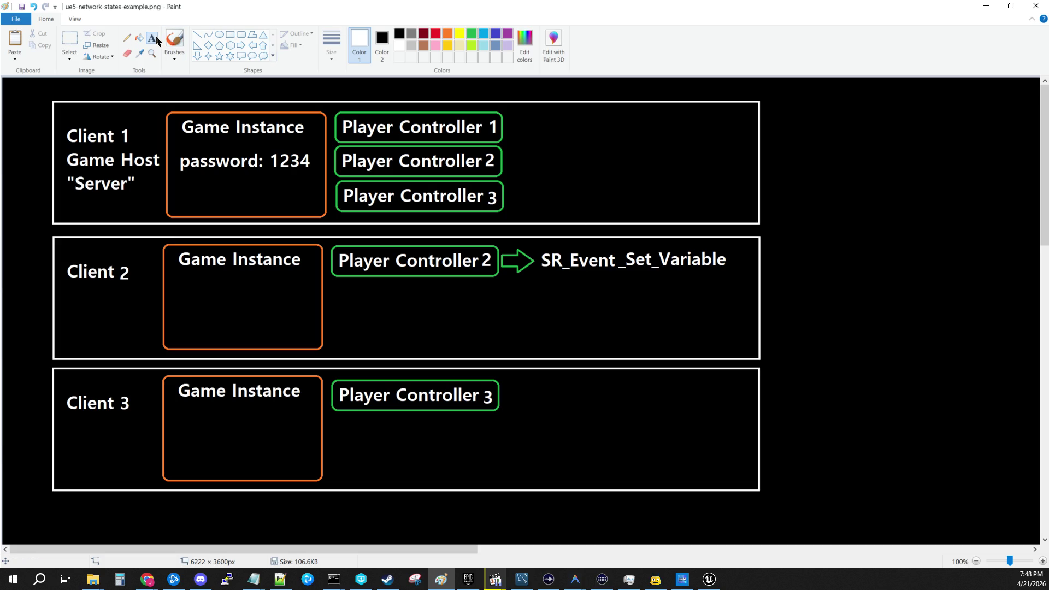
Label Client 1's Game Instance 'color: Orange' and Client 2's 'color: Blue'
{"action": "left_click", "coordinate": [176, 187]}
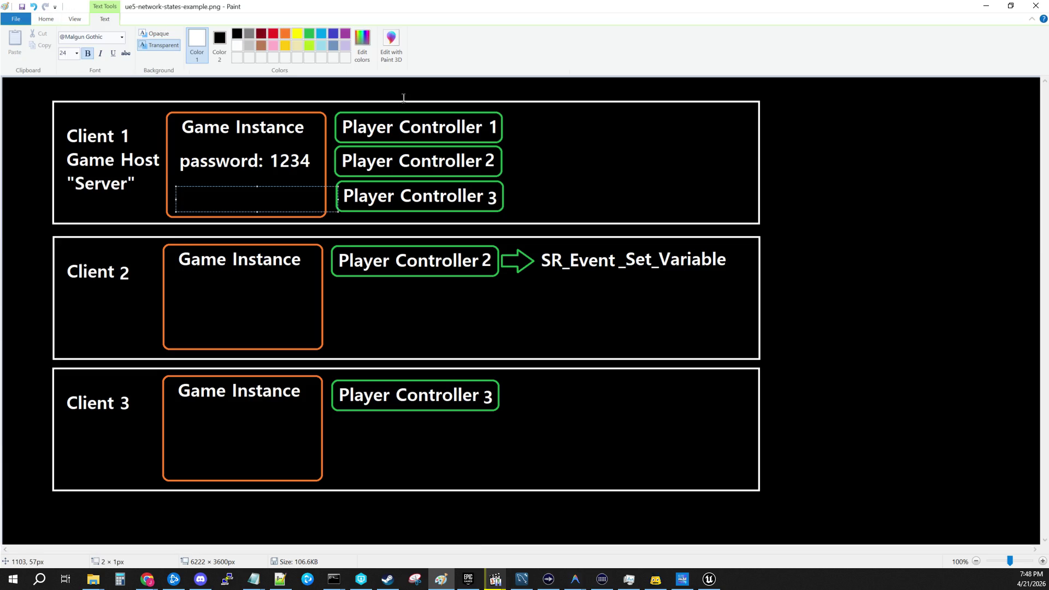
{"action": "type", "text": "color: ORange"}
{"action": "key", "text": "BackSpace"}
{"action": "key", "text": "BackSpace"}
{"action": "key", "text": "BackSpace"}
{"action": "key", "text": "BackSpace"}
{"action": "type", "text": "range"}
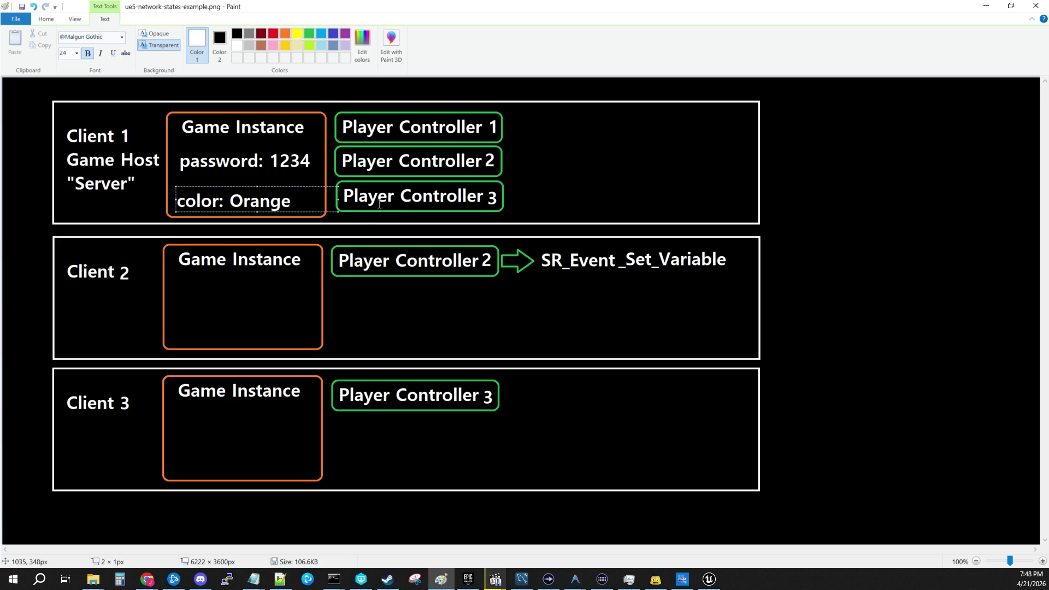
{"action": "left_click", "coordinate": [176, 328]}
{"action": "left_click", "coordinate": [176, 323]}
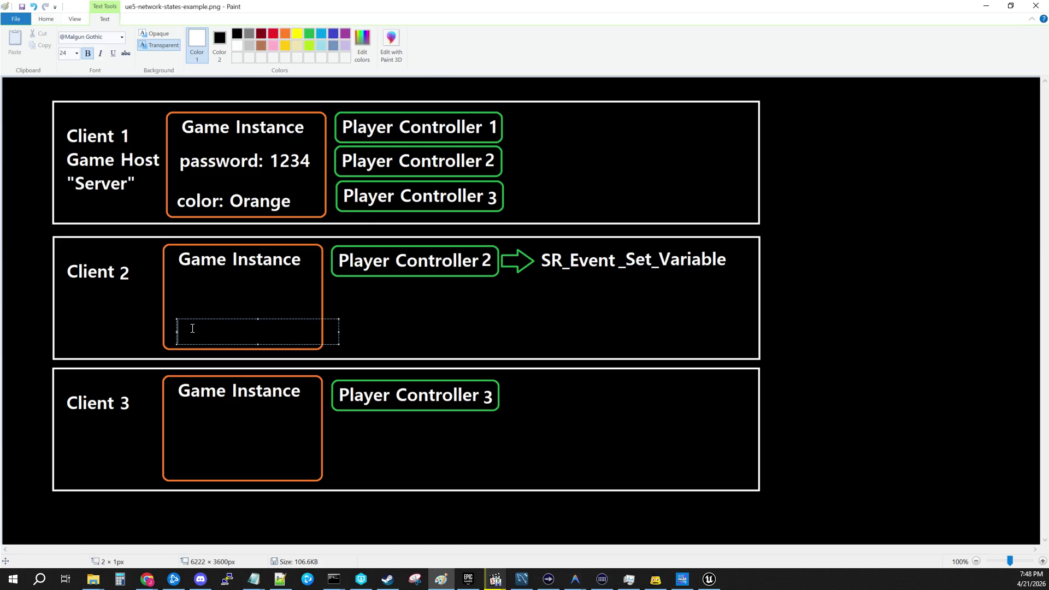
{"action": "type", "text": "color: Blue"}
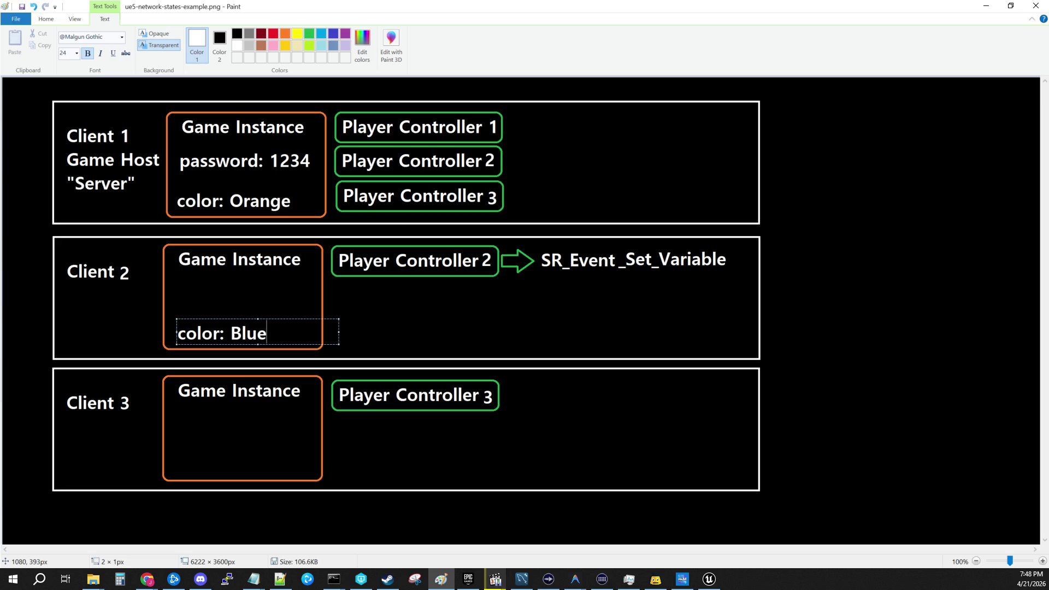
{"action": "left_click", "coordinate": [179, 459]}
Label Client 3's Game Instance 'color: Purple' and save the image
{"action": "left_click", "coordinate": [177, 448]}
{"action": "type", "text": "color: Purple"}
{"action": "key", "text": "Return"}
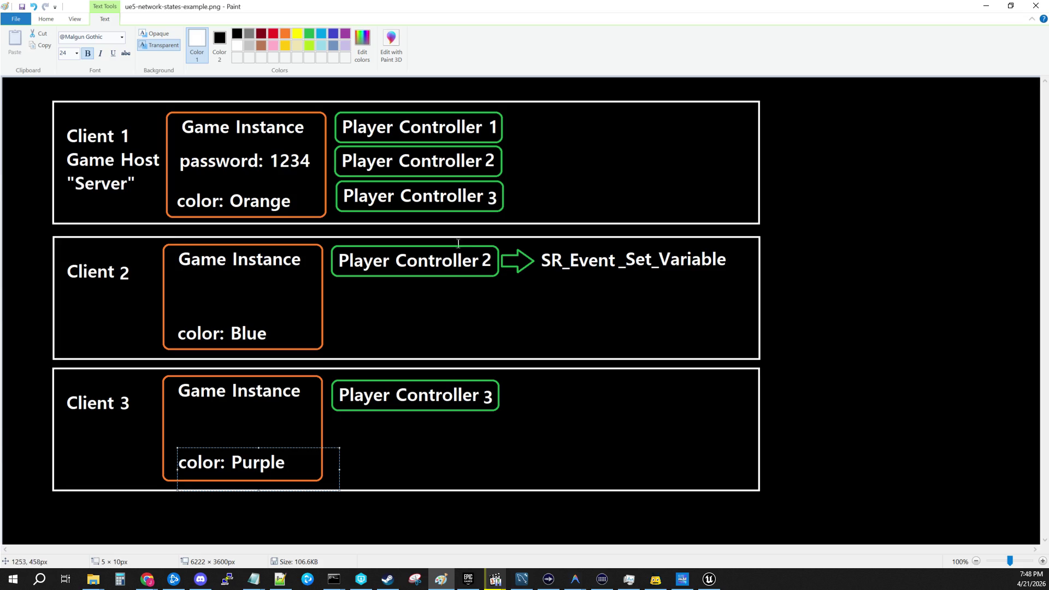
{"action": "left_click", "coordinate": [487, 276]}
{"action": "left_click", "coordinate": [15, 19]}
{"action": "left_click", "coordinate": [31, 85]}
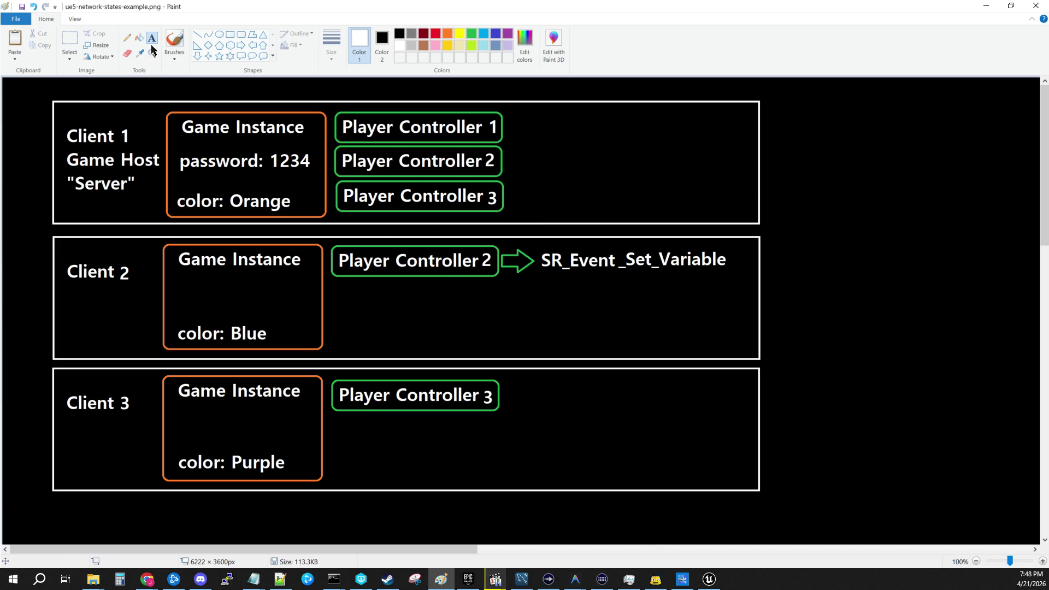
Undo a stray pasted box and delete the password line in Client 1's Game Instance
{"action": "left_click", "coordinate": [19, 35]}
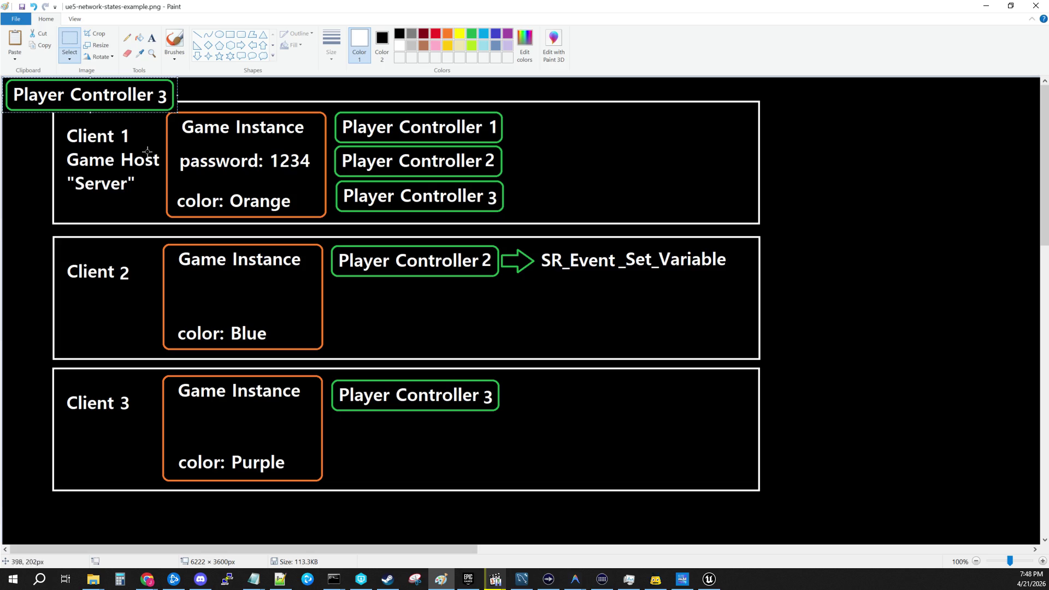
{"action": "left_click", "coordinate": [89, 150]}
{"action": "mouse_move", "coordinate": [178, 153]}
{"action": "left_mouse_down"}
{"action": "mouse_move", "coordinate": [314, 175]}
{"action": "mouse_move", "coordinate": [285, 163]}
{"action": "mouse_move", "coordinate": [286, 153]}
{"action": "left_mouse_up"}
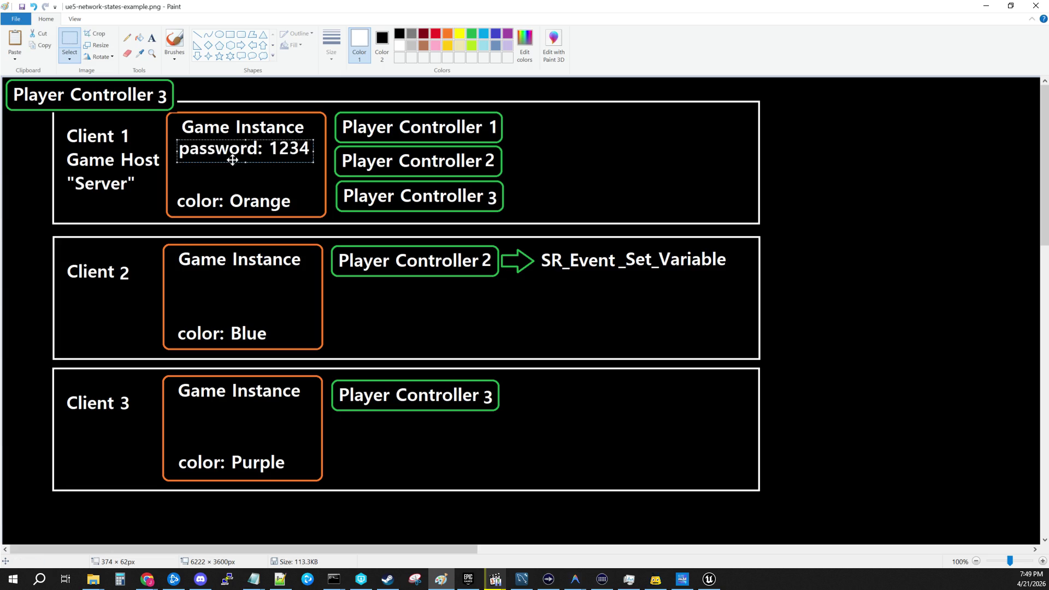
{"action": "key", "text": "Delete"}
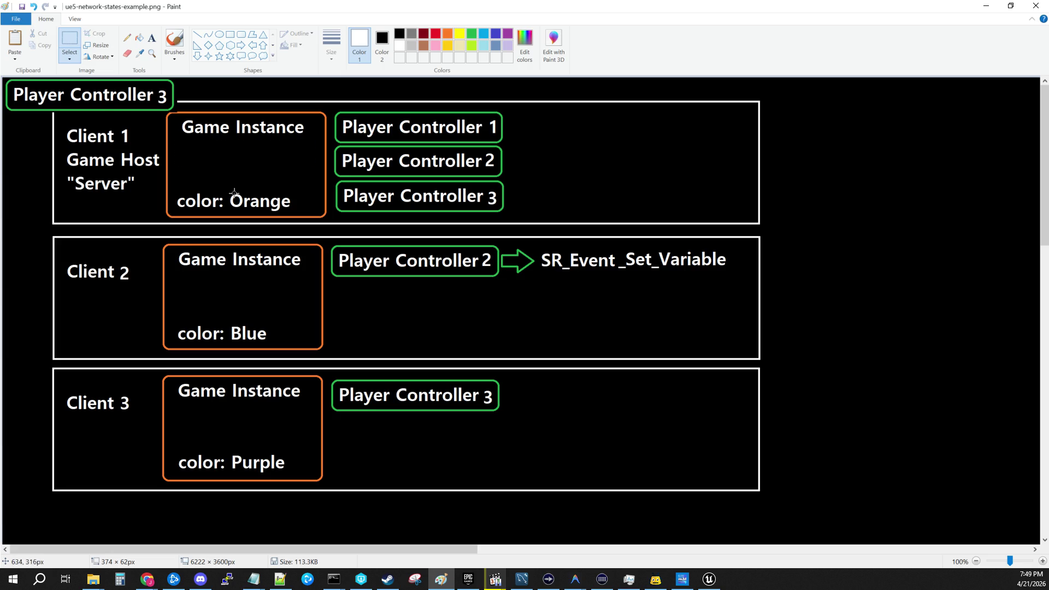
{"action": "key", "text": "ctrl+z"}
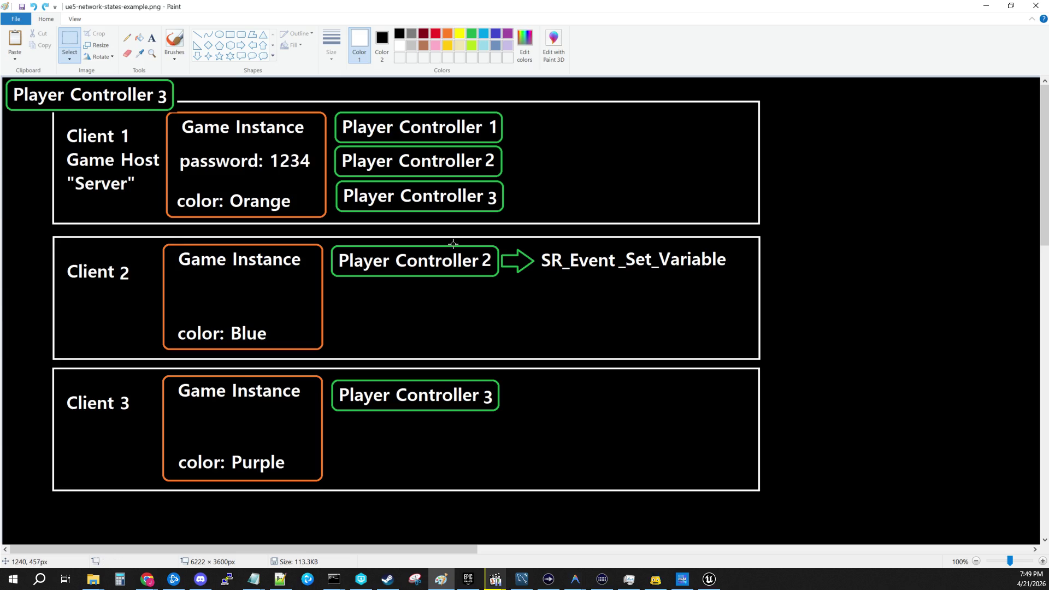
{"action": "key", "text": "ctrl+z"}
{"action": "mouse_move", "coordinate": [178, 152]}
{"action": "left_mouse_down"}
{"action": "mouse_move", "coordinate": [329, 178]}
{"action": "mouse_move", "coordinate": [315, 176]}
{"action": "left_mouse_up"}
{"action": "key", "text": "Delete"}
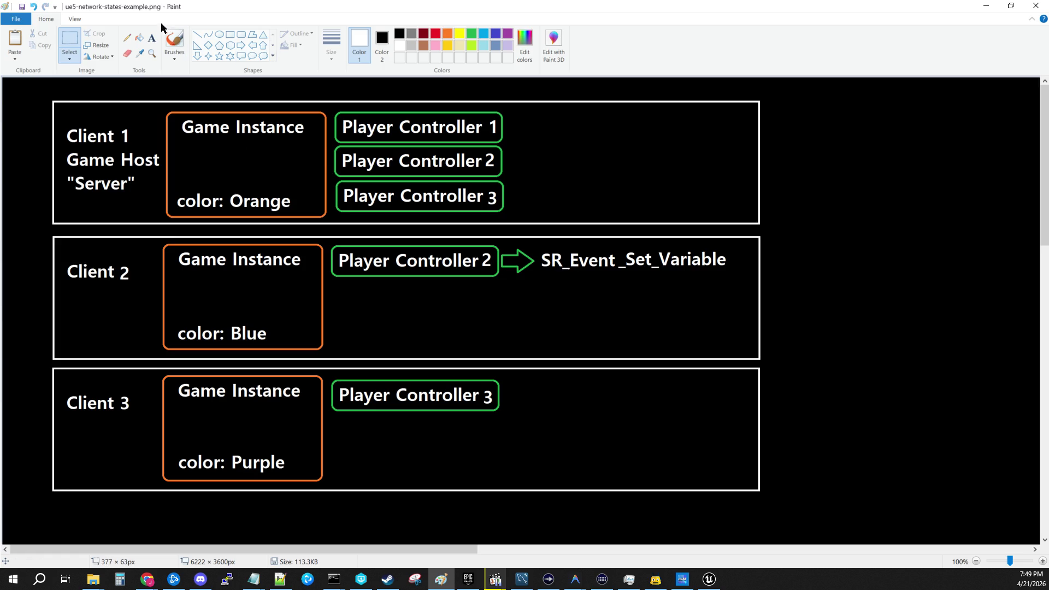
Add a 'Server Secret' line with its value above color: Orange and save the image
{"action": "left_click", "coordinate": [152, 38]}
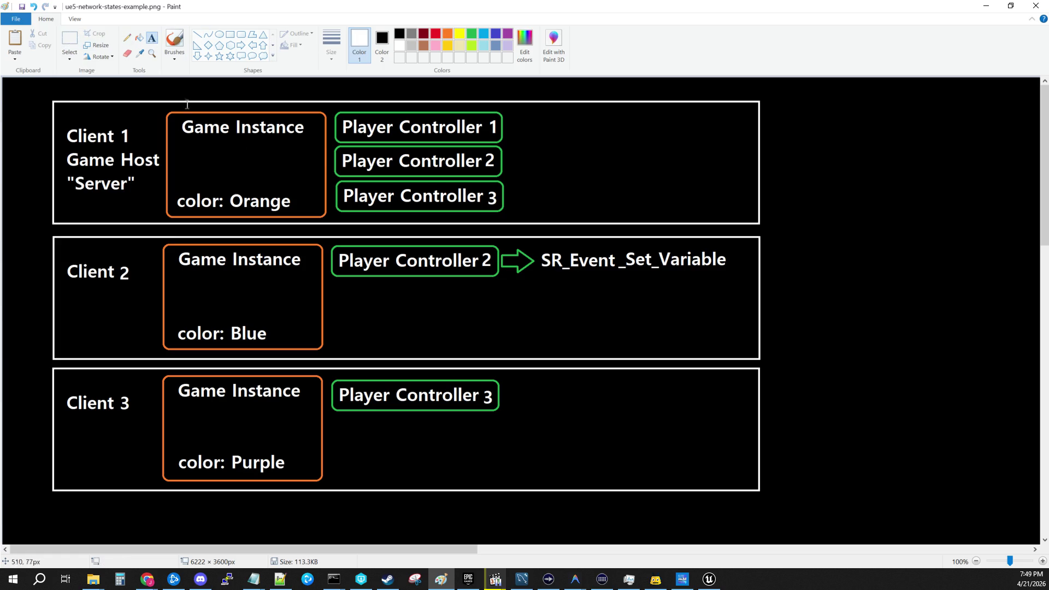
{"action": "left_click", "coordinate": [175, 139]}
{"action": "type", "text": "Server Secret: "}
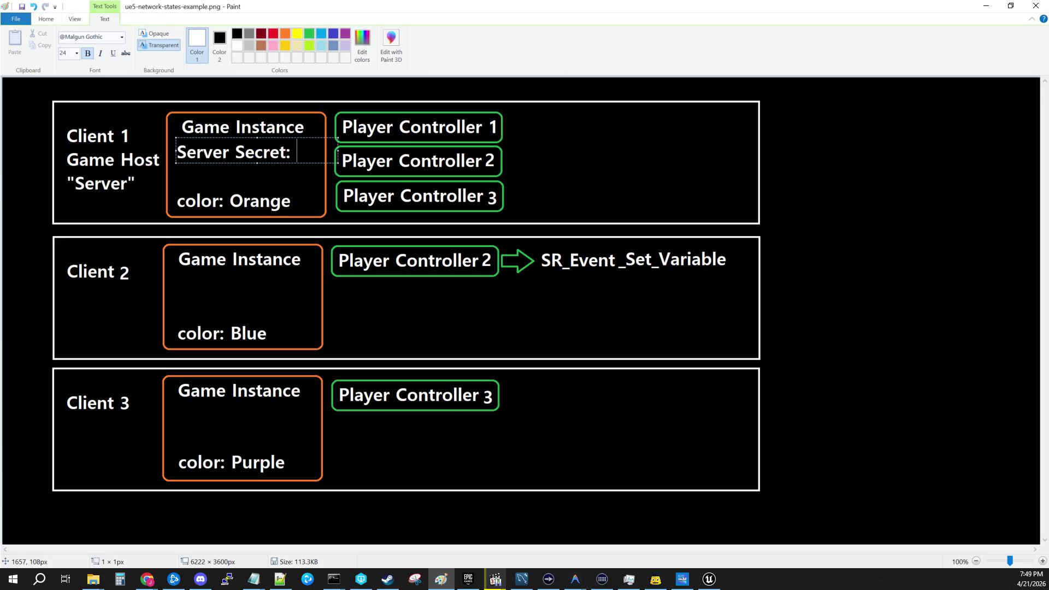
{"action": "type", "text": "1"}
{"action": "key", "text": "BackSpace"}
{"action": "type", "text": "2"}
{"action": "key", "text": "BackSpace"}
{"action": "type", "text": "123"}
{"action": "left_click_drag", "start_coordinate": [321, 139], "coordinate": [315, 169]}
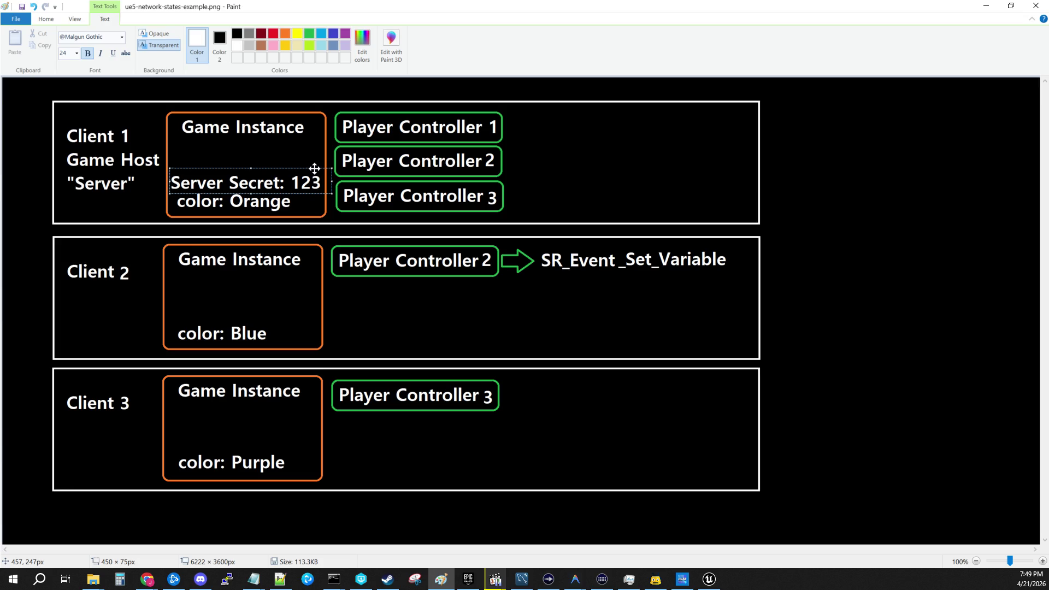
{"action": "left_click", "coordinate": [538, 328]}
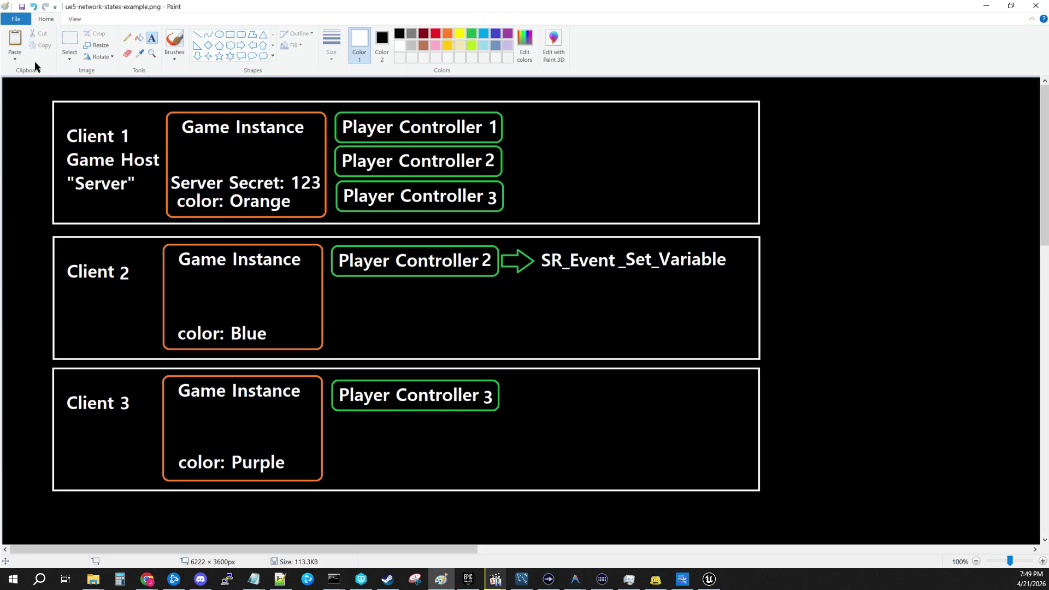
{"action": "left_click", "coordinate": [22, 18]}
{"action": "left_click", "coordinate": [26, 80]}
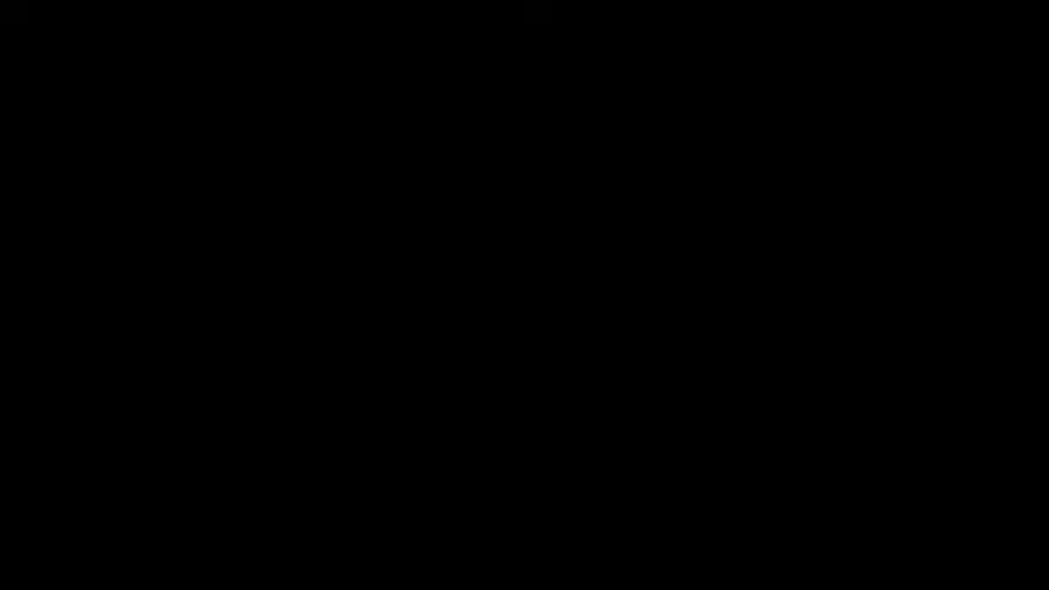
Start playing the Windrose 'Drunken Sailor' gameplay demo trailer on YouTube
{"action": "left_click", "coordinate": [17, 574]}
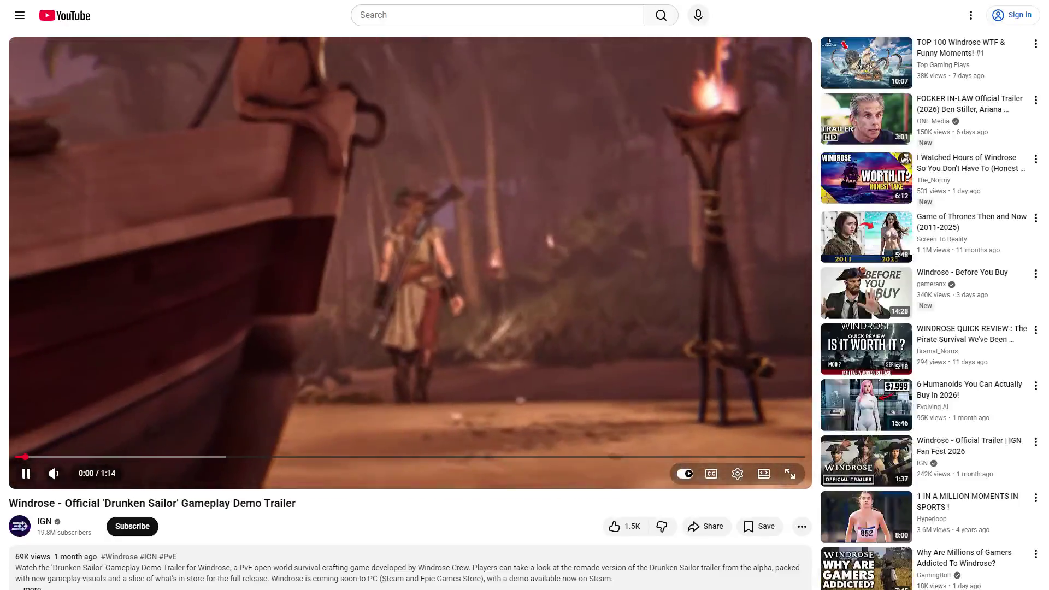
Play the Windrose trailer fullscreen from 0:00
{"action": "key", "text": "f"}
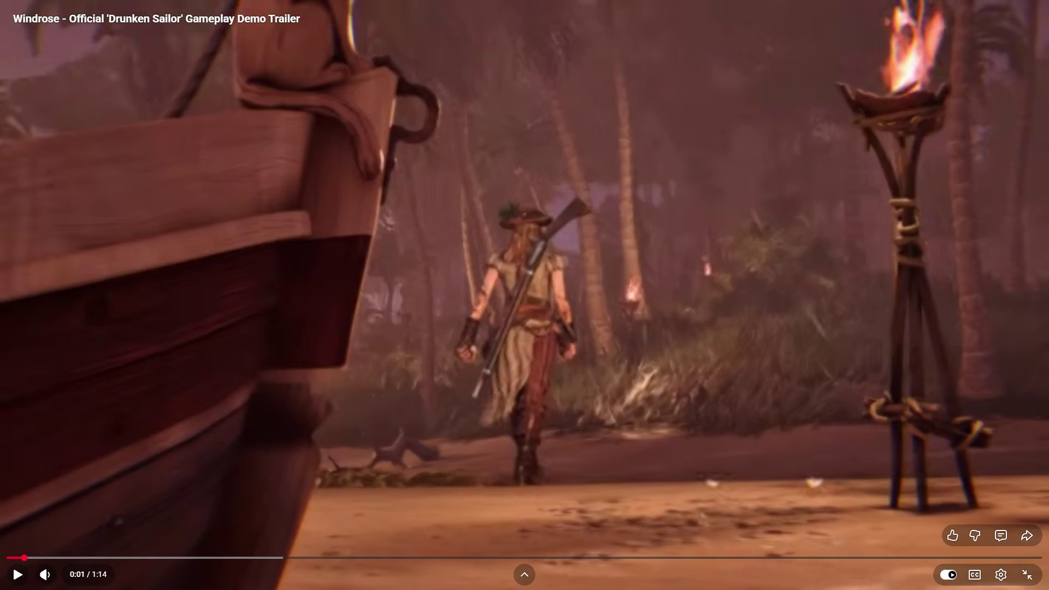
{"action": "left_click_drag", "start_coordinate": [24, 558], "coordinate": [8, 558]}
{"action": "left_click", "coordinate": [17, 574]}
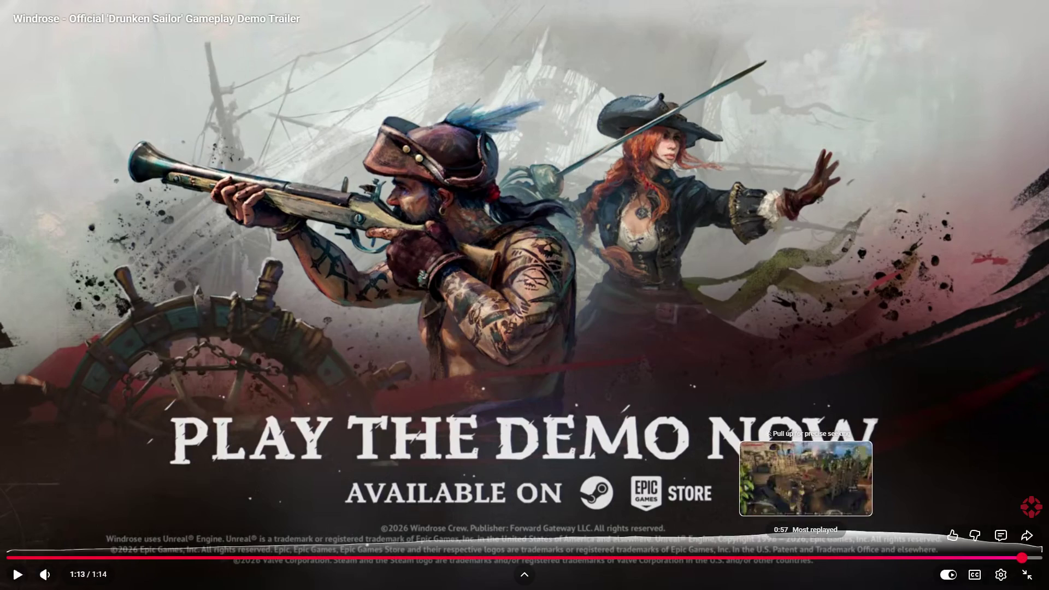
Seek the trailer to about 1:00, pause it, then Alt+Tab through Paint to Unreal Engine
{"action": "left_click", "coordinate": [807, 558]}
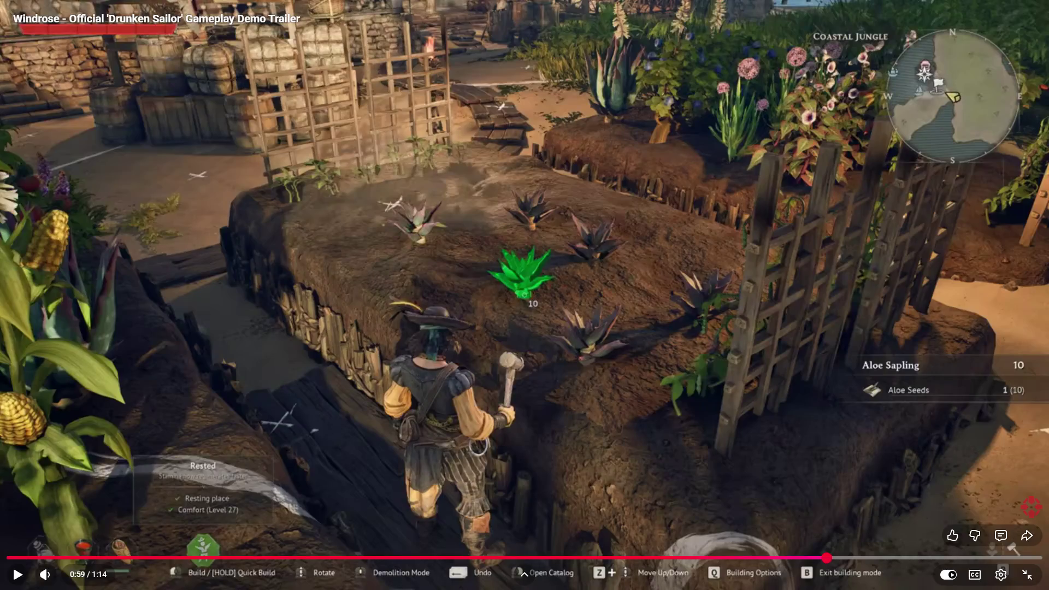
{"action": "left_click_drag", "start_coordinate": [811, 558], "coordinate": [844, 557]}
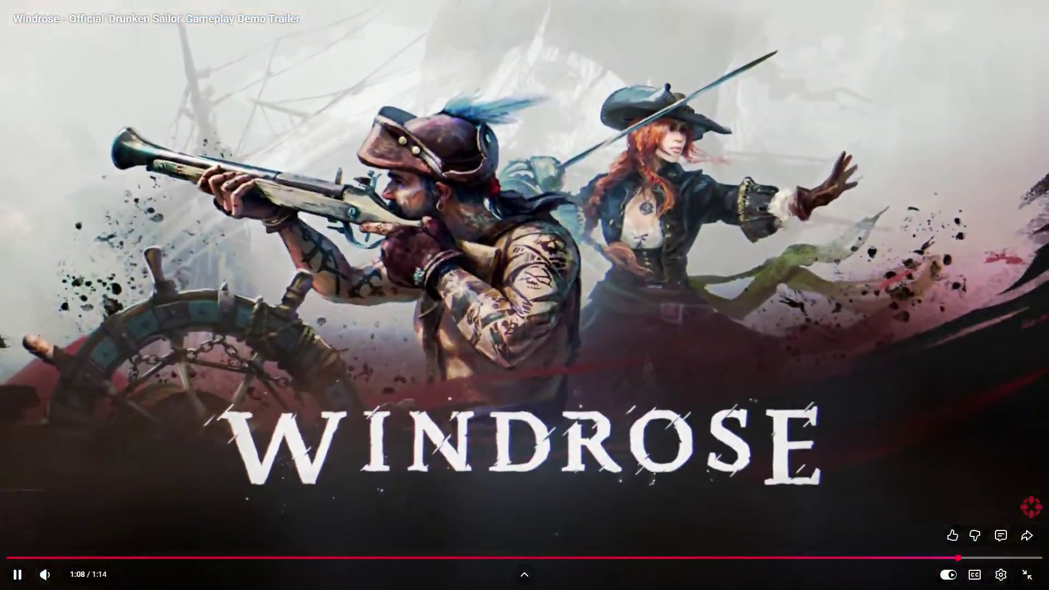
{"action": "key", "text": "space"}
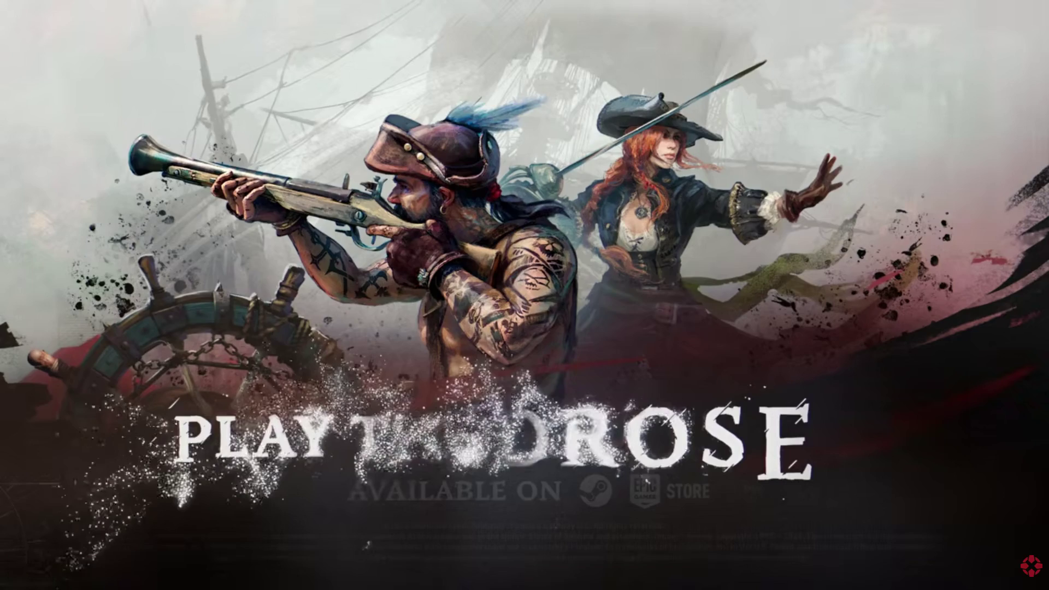
{"action": "key", "text": "alt+Tab"}
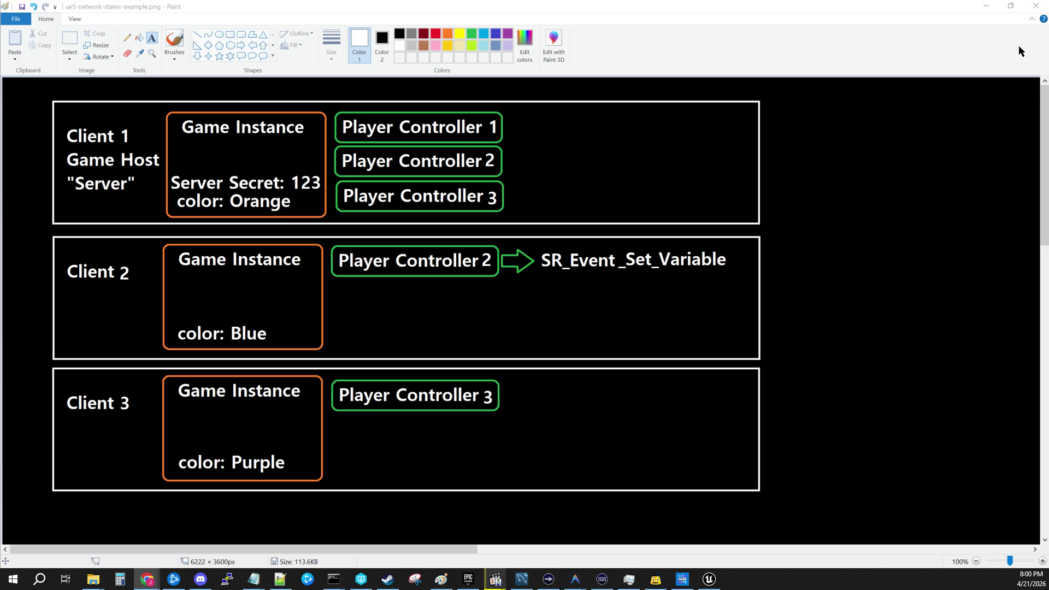
{"action": "key", "text": "alt+Tab"}
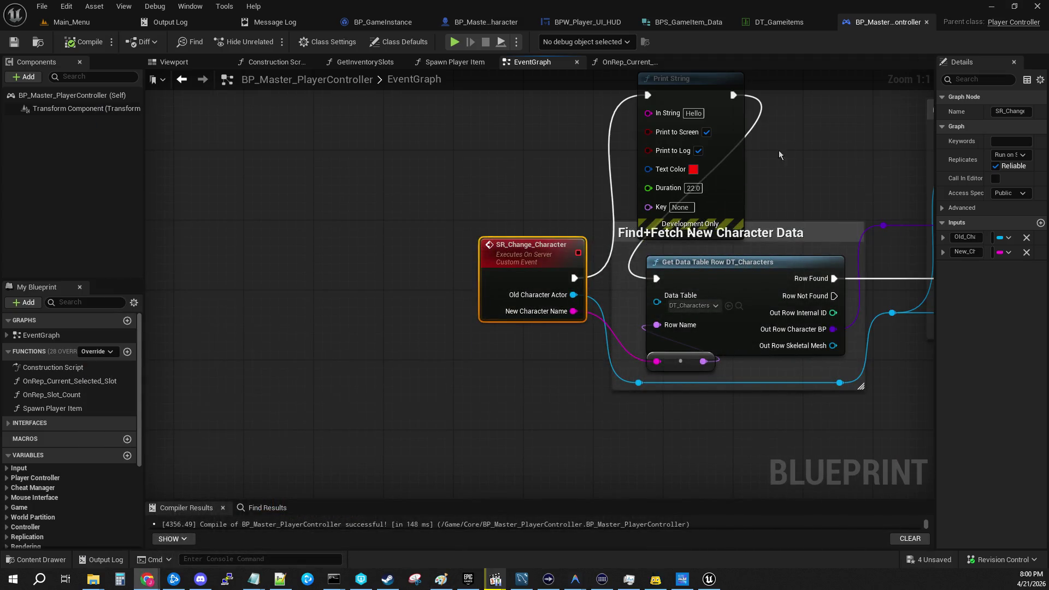
Pan the EventGraph to reveal the SR_Change_Character Branch node, then deselect the node
{"action": "mouse_move", "coordinate": [827, 126]}
{"action": "left_mouse_down"}
{"action": "mouse_move", "coordinate": [684, 257]}
{"action": "mouse_move", "coordinate": [684, 234]}
{"action": "mouse_move", "coordinate": [587, 209]}
{"action": "left_mouse_up"}
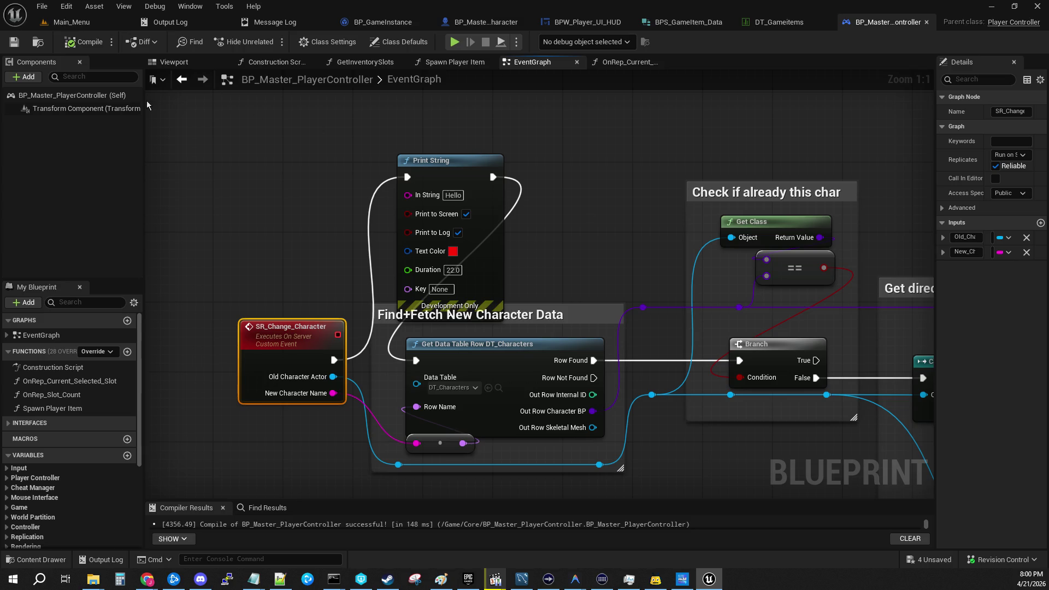
{"action": "mouse_move", "coordinate": [172, 111]}
{"action": "left_mouse_down"}
{"action": "mouse_move", "coordinate": [216, 139]}
{"action": "mouse_move", "coordinate": [293, 229]}
{"action": "mouse_move", "coordinate": [288, 240]}
{"action": "mouse_move", "coordinate": [303, 243]}
{"action": "left_mouse_up"}
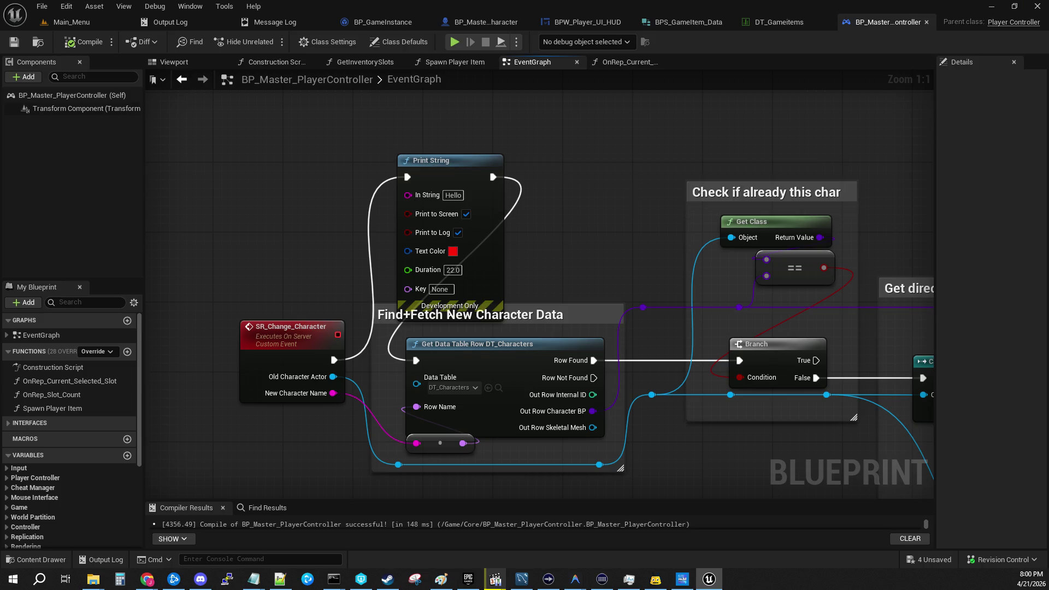
Switch from Unreal Engine back to the Paint network diagram and pick indigo as the colour
{"action": "key", "text": "alt+Tab"}
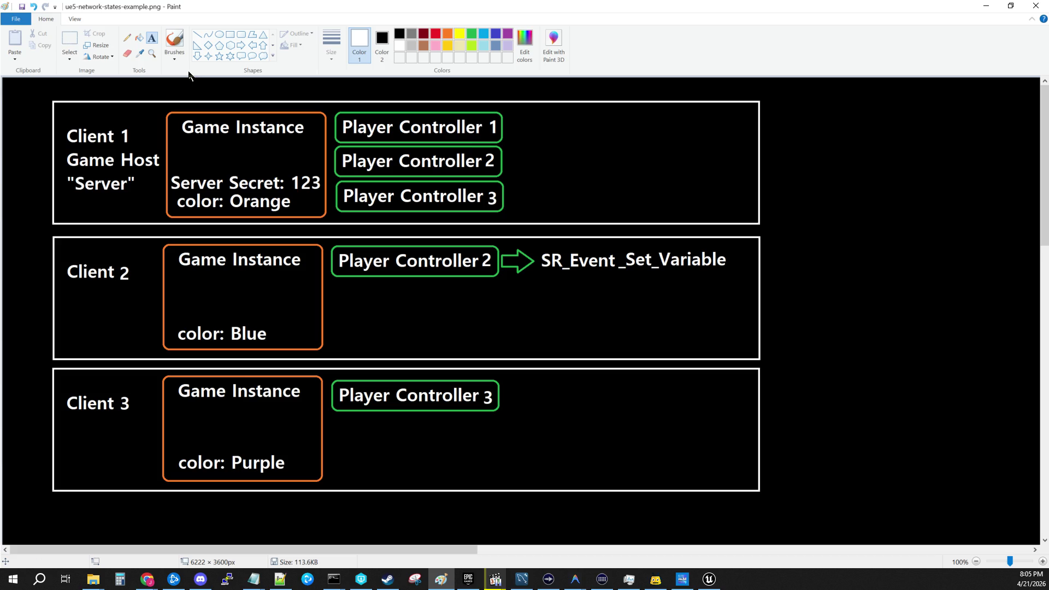
{"action": "left_click", "coordinate": [495, 35]}
Add a white 'Game Mode' text label to the right of Player Controller 1 in Client 1's row
{"action": "left_click", "coordinate": [239, 37]}
{"action": "left_click", "coordinate": [400, 46]}
{"action": "left_click", "coordinate": [152, 39]}
{"action": "left_click", "coordinate": [533, 115]}
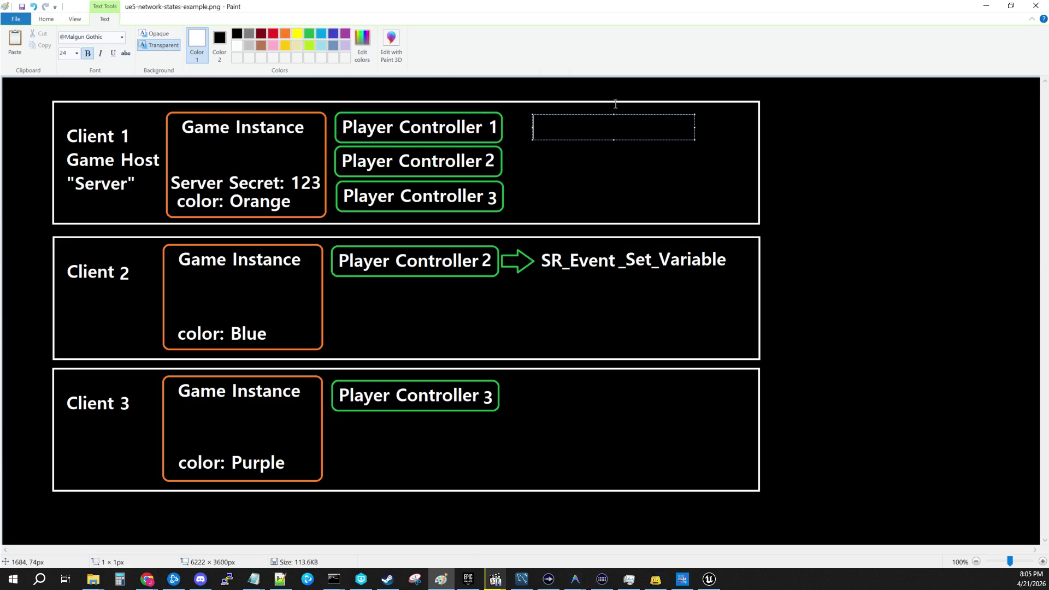
{"action": "type", "text": "Game Mode"}
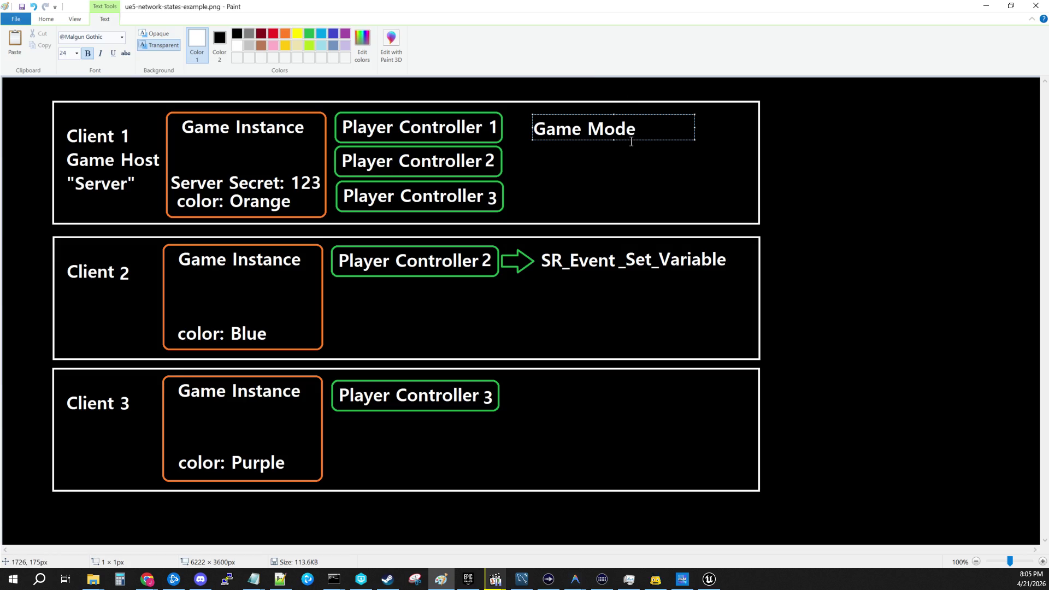
{"action": "left_click_drag", "start_coordinate": [630, 140], "coordinate": [643, 162]}
{"action": "left_click", "coordinate": [876, 161]}
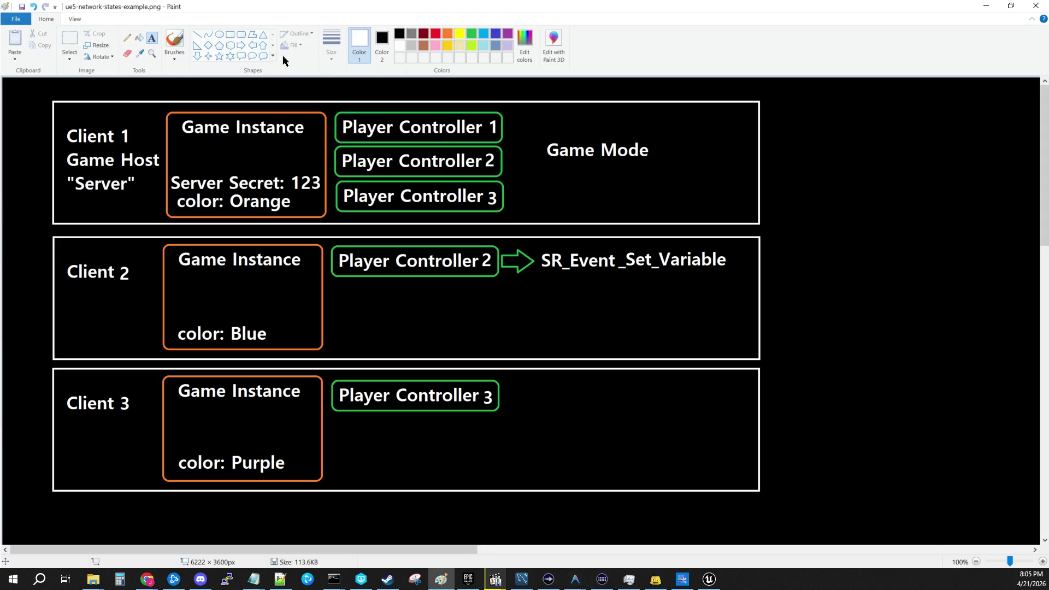
{"action": "left_click", "coordinate": [508, 35]}
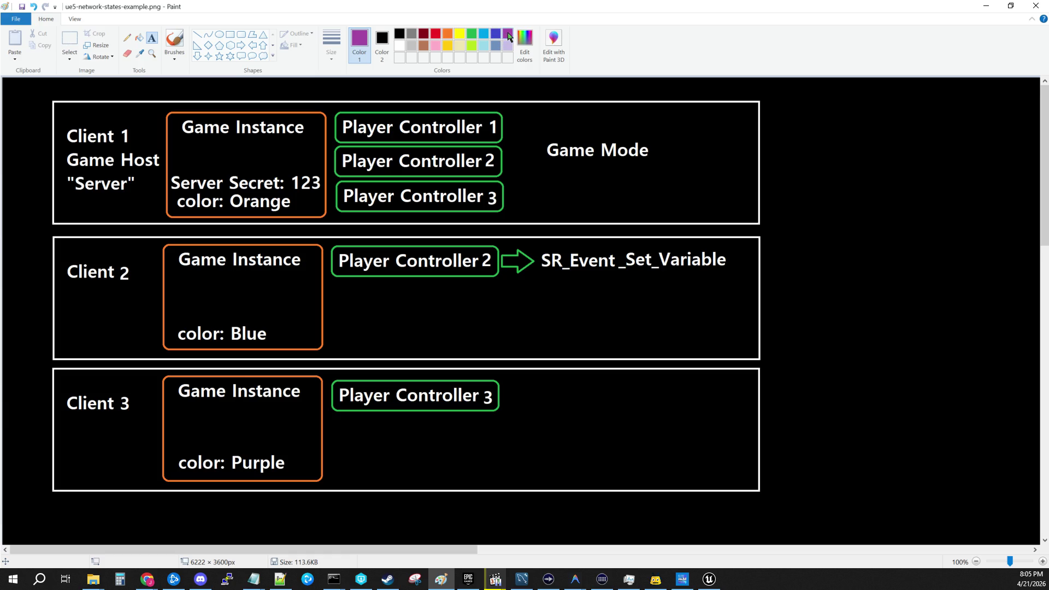
Draw a purple rounded rectangle around the Game Mode label
{"action": "left_click", "coordinate": [241, 34]}
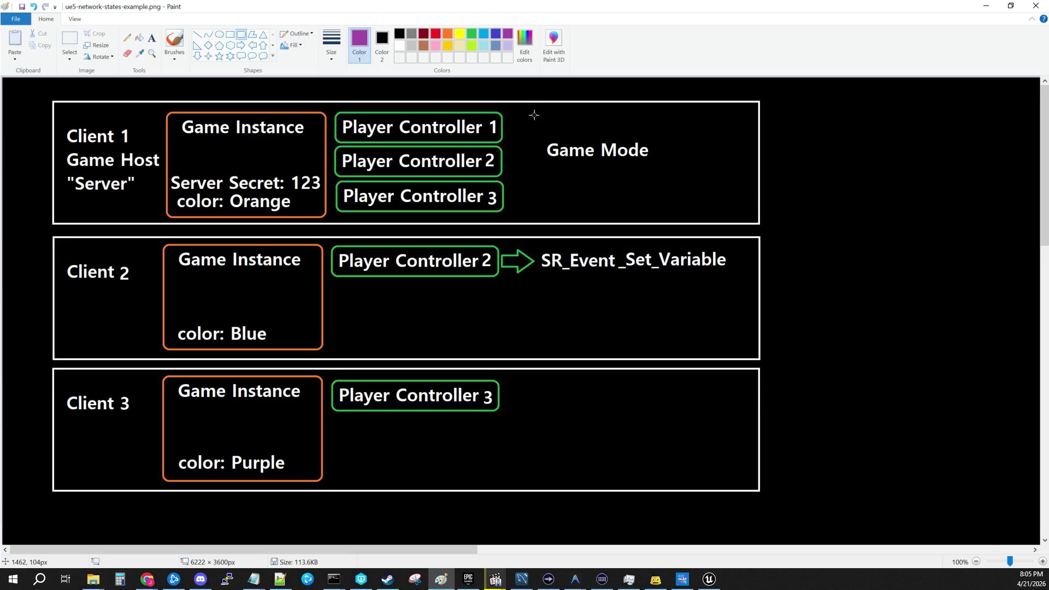
{"action": "mouse_move", "coordinate": [533, 114]}
{"action": "left_mouse_down"}
{"action": "mouse_move", "coordinate": [660, 197]}
{"action": "mouse_move", "coordinate": [663, 213]}
{"action": "left_mouse_up"}
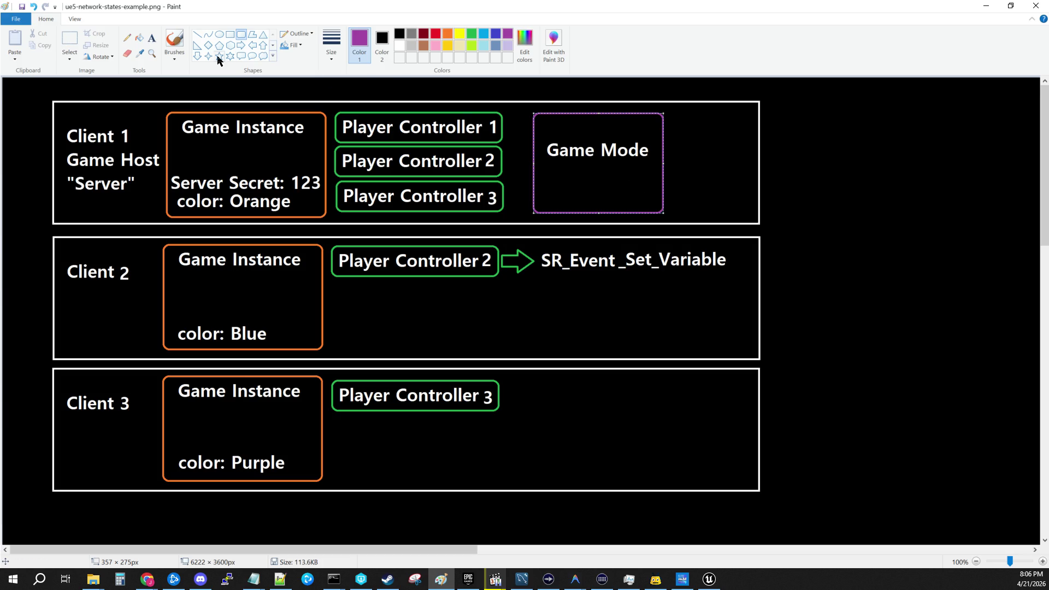
{"action": "left_click", "coordinate": [69, 38]}
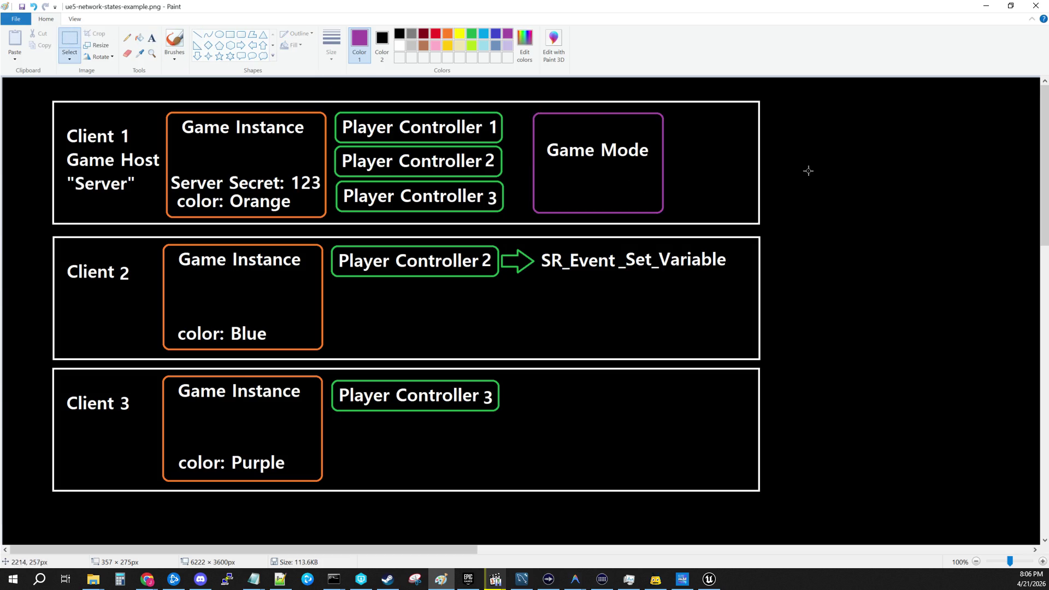
Nudge the Game Mode box left and move its label up to the box's top edge
{"action": "mouse_move", "coordinate": [528, 109]}
{"action": "left_mouse_down"}
{"action": "mouse_move", "coordinate": [658, 191]}
{"action": "mouse_move", "coordinate": [672, 214]}
{"action": "mouse_move", "coordinate": [617, 196]}
{"action": "left_mouse_up"}
{"action": "left_click", "coordinate": [678, 181]}
{"action": "mouse_move", "coordinate": [518, 133]}
{"action": "left_mouse_down"}
{"action": "mouse_move", "coordinate": [630, 171]}
{"action": "mouse_move", "coordinate": [590, 143]}
{"action": "mouse_move", "coordinate": [579, 173]}
{"action": "left_mouse_up"}
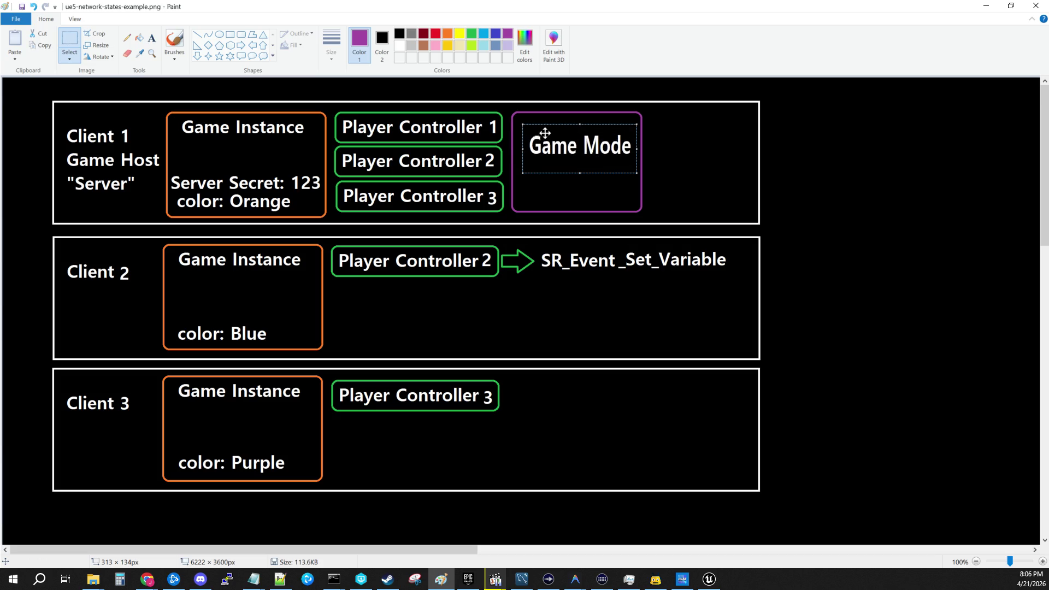
{"action": "key", "text": "ctrl+z"}
{"action": "key", "text": "ctrl+z"}
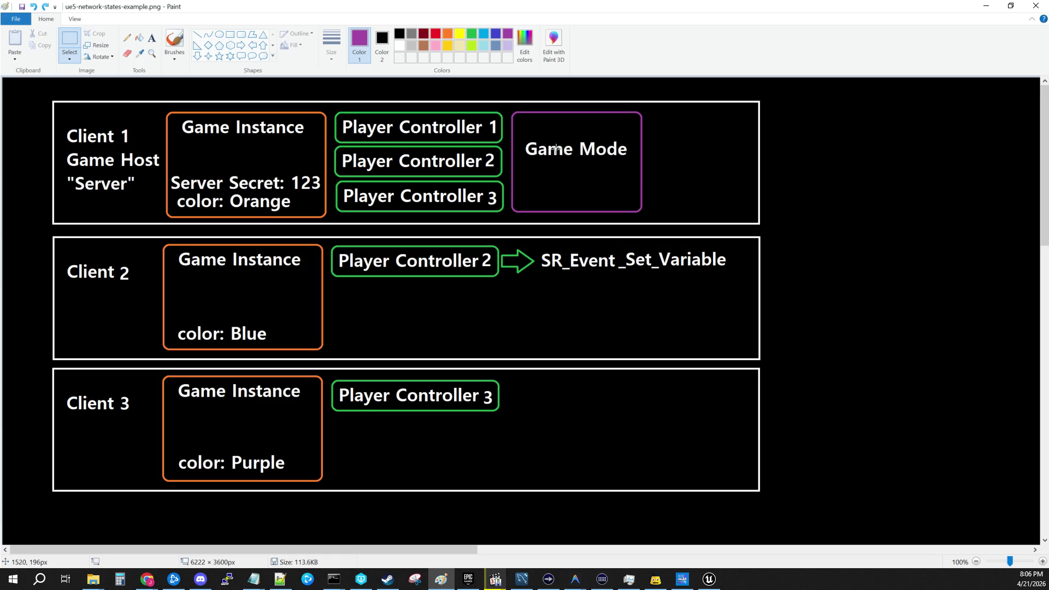
{"action": "mouse_move", "coordinate": [522, 138]}
{"action": "left_mouse_down"}
{"action": "mouse_move", "coordinate": [609, 165]}
{"action": "mouse_move", "coordinate": [630, 160]}
{"action": "mouse_move", "coordinate": [601, 125]}
{"action": "left_mouse_up"}
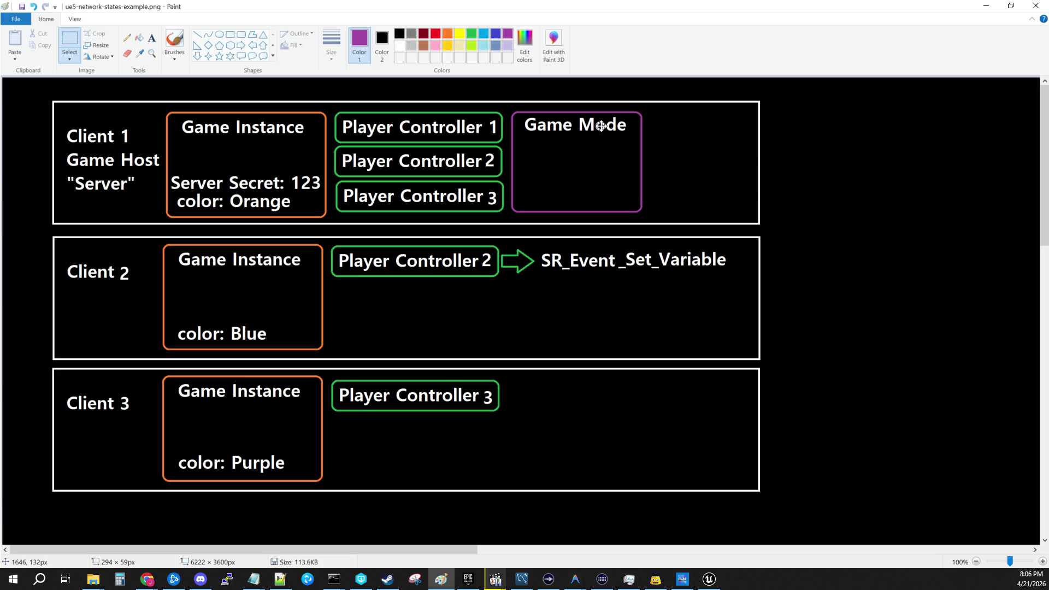
{"action": "left_click", "coordinate": [604, 147]}
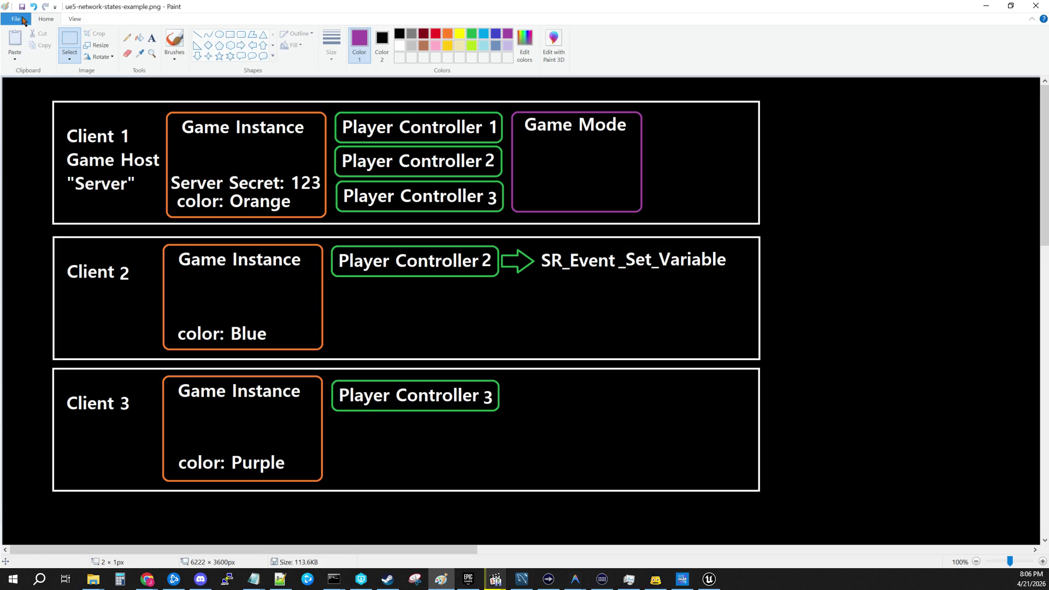
Save the diagram, then try selections around the Client 1 label and panel
{"action": "left_click", "coordinate": [16, 20]}
{"action": "left_click", "coordinate": [34, 83]}
{"action": "mouse_move", "coordinate": [64, 123]}
{"action": "left_mouse_down"}
{"action": "mouse_move", "coordinate": [142, 156]}
{"action": "mouse_move", "coordinate": [140, 147]}
{"action": "left_mouse_up"}
{"action": "left_click", "coordinate": [725, 181]}
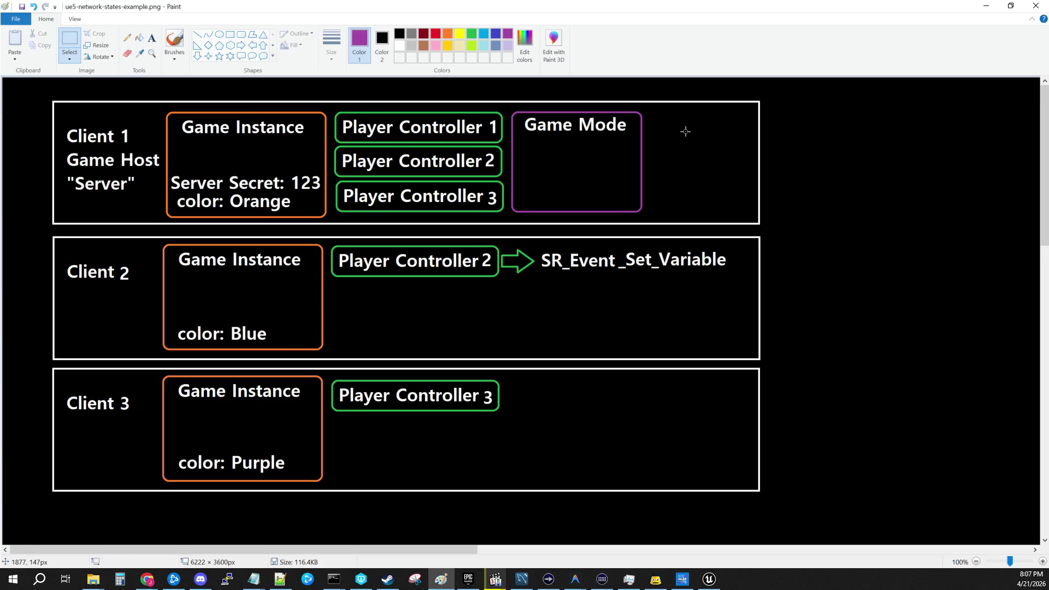
{"action": "mouse_move", "coordinate": [62, 102]}
{"action": "left_mouse_down"}
{"action": "mouse_move", "coordinate": [82, 119]}
{"action": "mouse_move", "coordinate": [347, 217]}
{"action": "mouse_move", "coordinate": [775, 217]}
{"action": "mouse_move", "coordinate": [753, 219]}
{"action": "left_mouse_up"}
{"action": "left_click", "coordinate": [842, 151]}
Move the Game Mode label lower inside its purple box and choose light blue as the colour
{"action": "left_click", "coordinate": [68, 42]}
{"action": "mouse_move", "coordinate": [508, 107]}
{"action": "left_mouse_down"}
{"action": "mouse_move", "coordinate": [650, 141]}
{"action": "mouse_move", "coordinate": [607, 145]}
{"action": "mouse_move", "coordinate": [609, 155]}
{"action": "left_mouse_up"}
{"action": "left_click", "coordinate": [627, 117]}
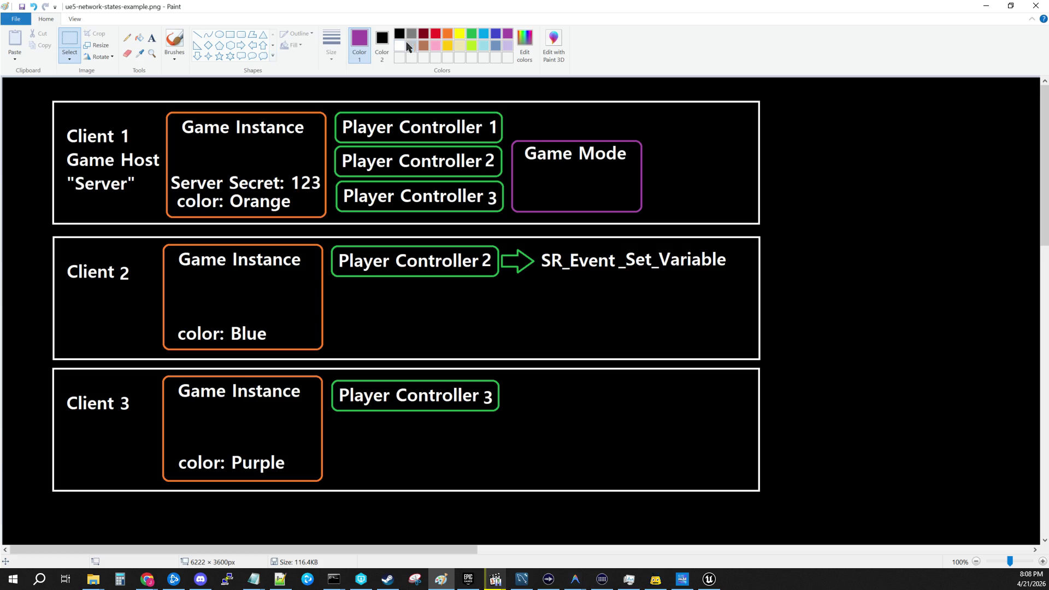
{"action": "left_click", "coordinate": [484, 36]}
Move the whole purple Game Mode box right and slightly up in the Client 1 row
{"action": "left_click", "coordinate": [241, 55]}
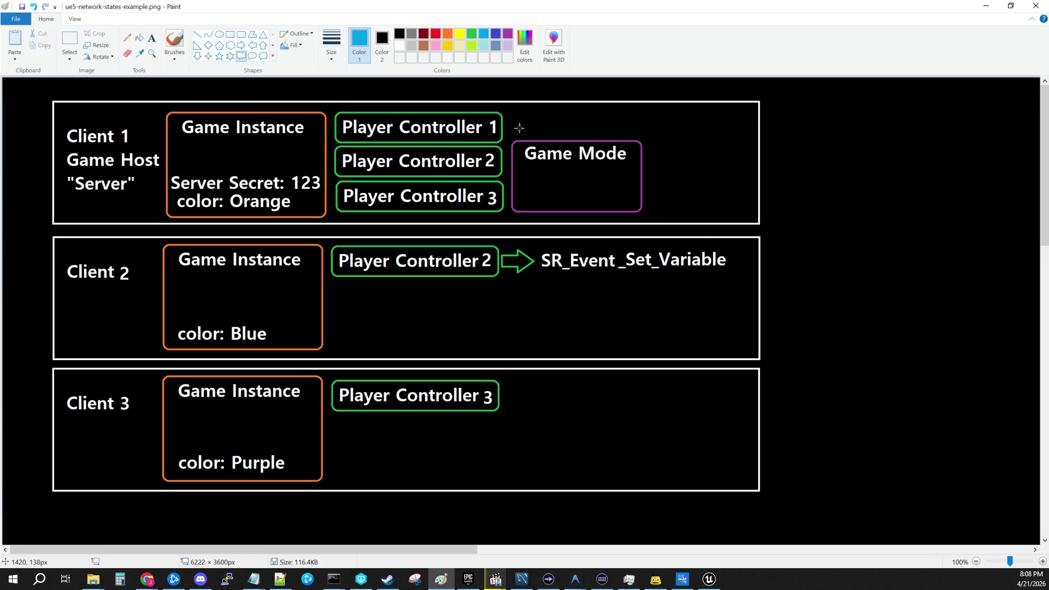
{"action": "left_click", "coordinate": [70, 43]}
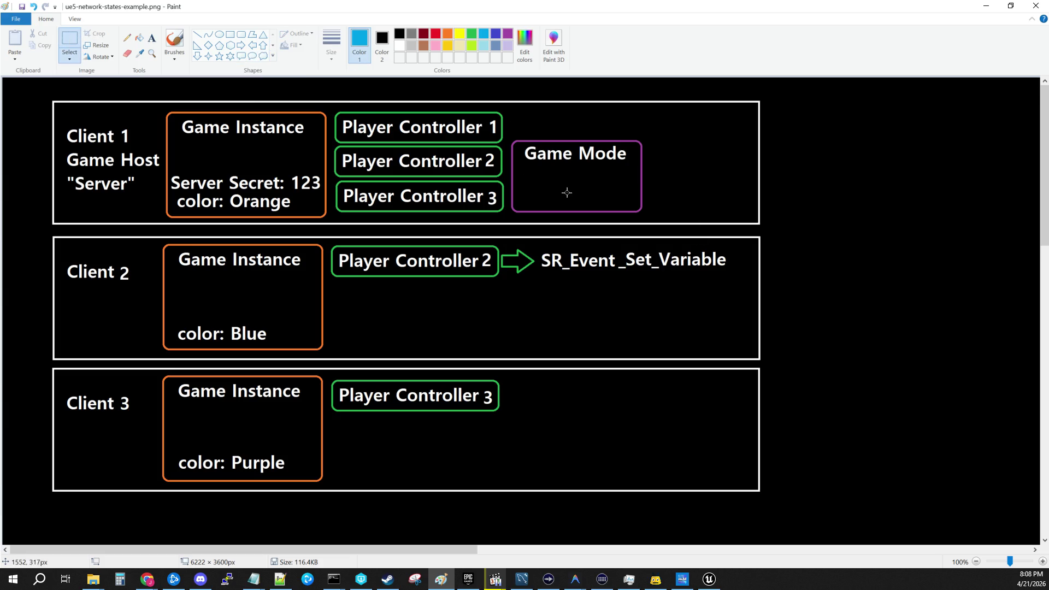
{"action": "left_click_drag", "start_coordinate": [509, 131], "coordinate": [670, 210]}
{"action": "left_click_drag", "start_coordinate": [593, 181], "coordinate": [635, 172]}
{"action": "left_click", "coordinate": [540, 142]}
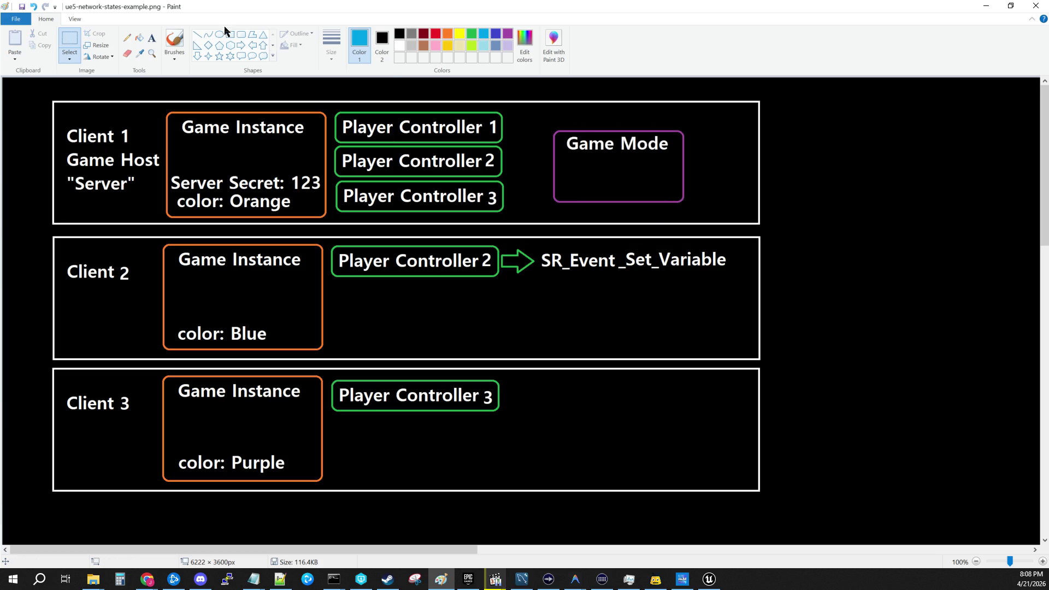
{"action": "left_click", "coordinate": [241, 56]}
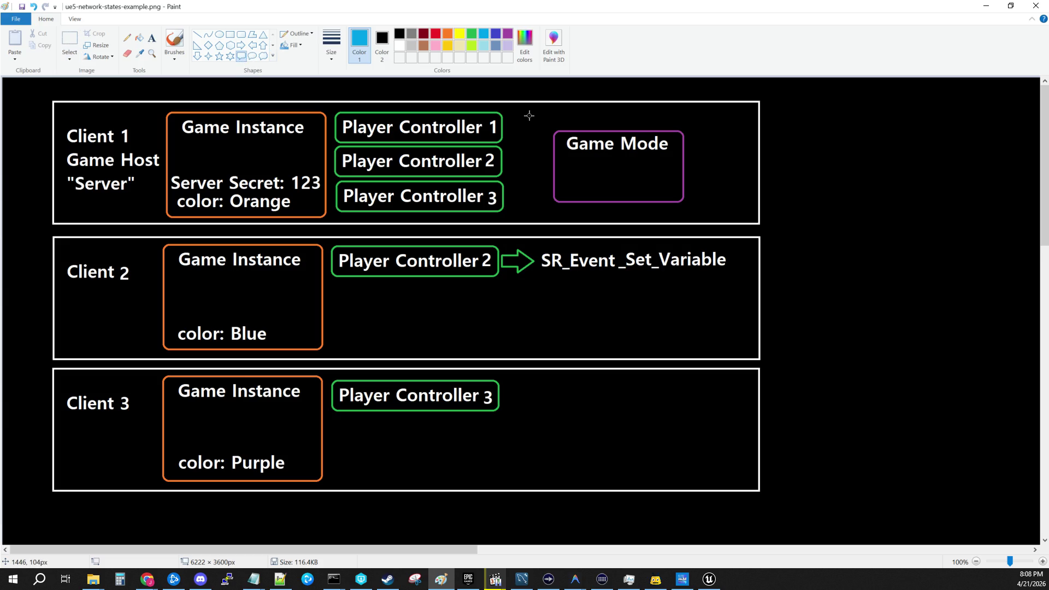
Draw a turquoise rounded callout around the Game Mode box, narrowing its sides and raising its top
{"action": "mouse_move", "coordinate": [528, 107]}
{"action": "left_mouse_down"}
{"action": "mouse_move", "coordinate": [655, 173]}
{"action": "mouse_move", "coordinate": [702, 209]}
{"action": "mouse_move", "coordinate": [699, 221]}
{"action": "left_mouse_up"}
{"action": "left_click_drag", "start_coordinate": [527, 161], "coordinate": [540, 161]}
{"action": "left_click_drag", "start_coordinate": [697, 165], "coordinate": [690, 164]}
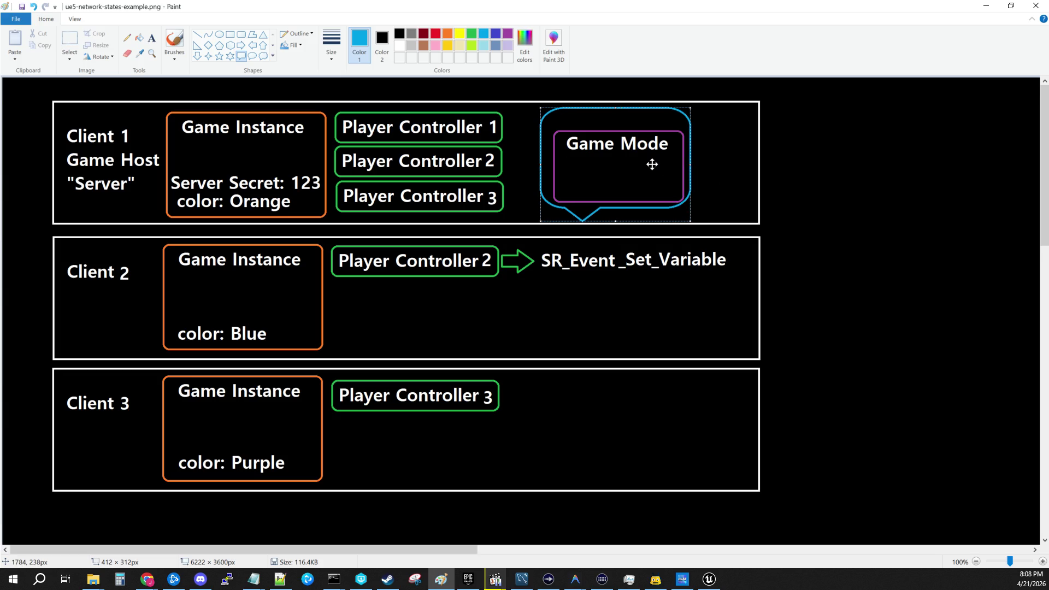
{"action": "left_click_drag", "start_coordinate": [621, 108], "coordinate": [619, 105]}
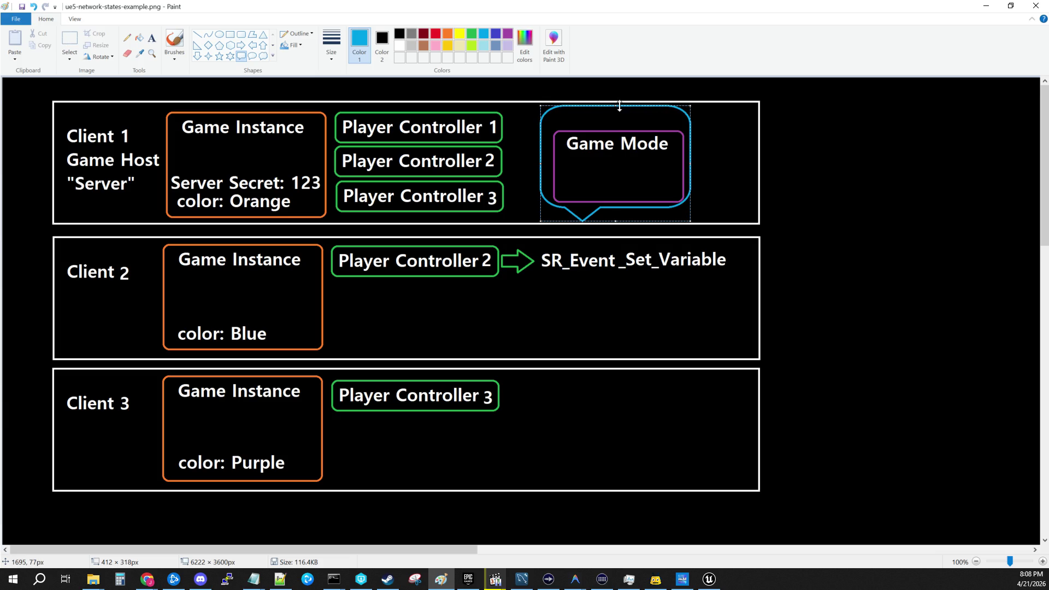
{"action": "left_click", "coordinate": [325, 103]}
{"action": "left_click", "coordinate": [152, 37]}
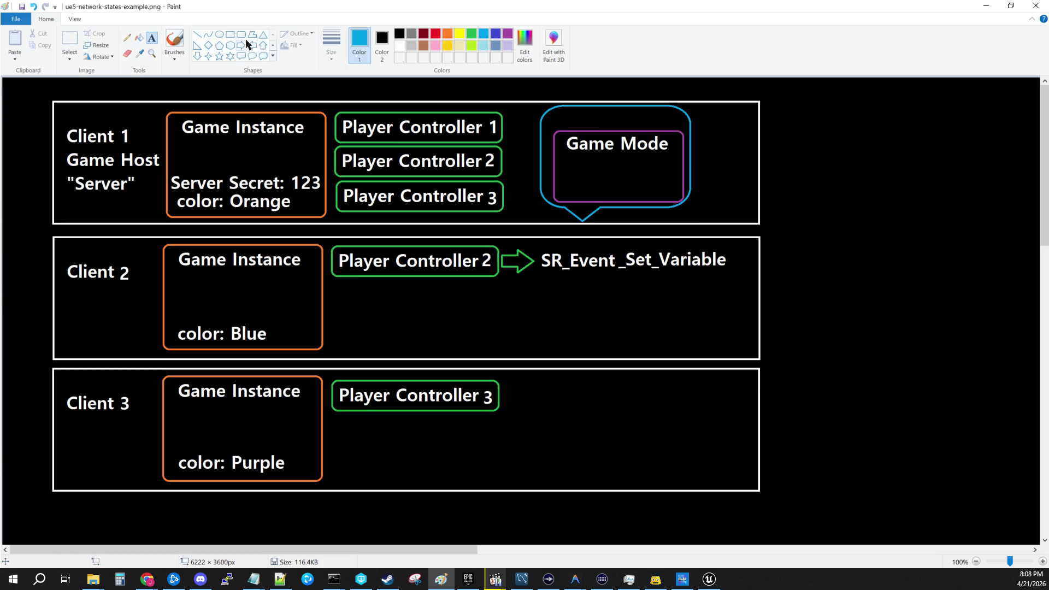
Type a white 'Level / Map' label at the top of the turquoise callout, above Game Mode
{"action": "left_click", "coordinate": [399, 45]}
{"action": "left_click", "coordinate": [572, 109]}
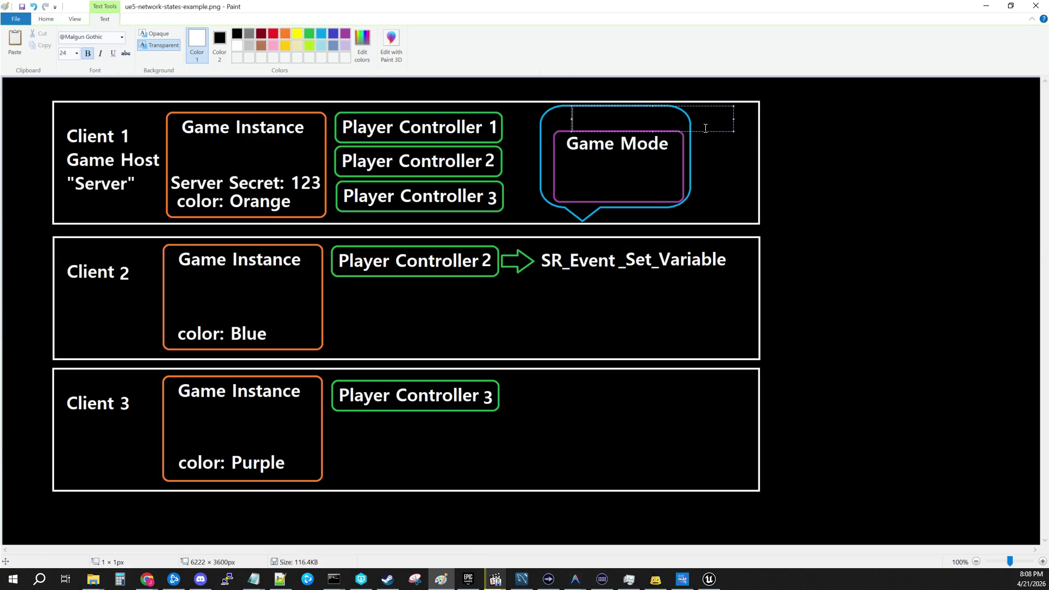
{"action": "type", "text": "Level / Map"}
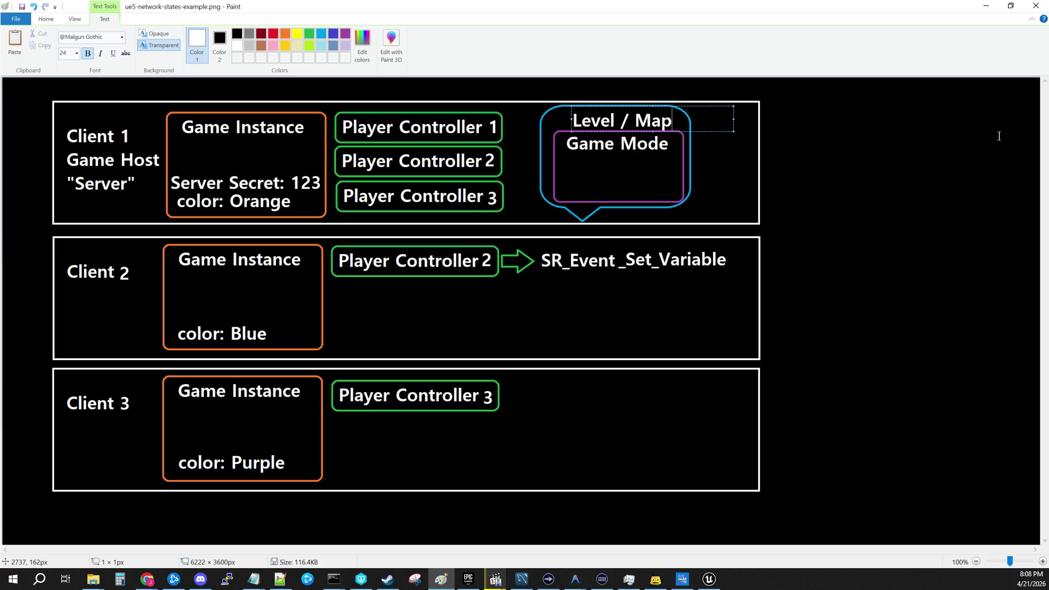
{"action": "left_click_drag", "start_coordinate": [706, 133], "coordinate": [702, 130]}
{"action": "left_click", "coordinate": [735, 185]}
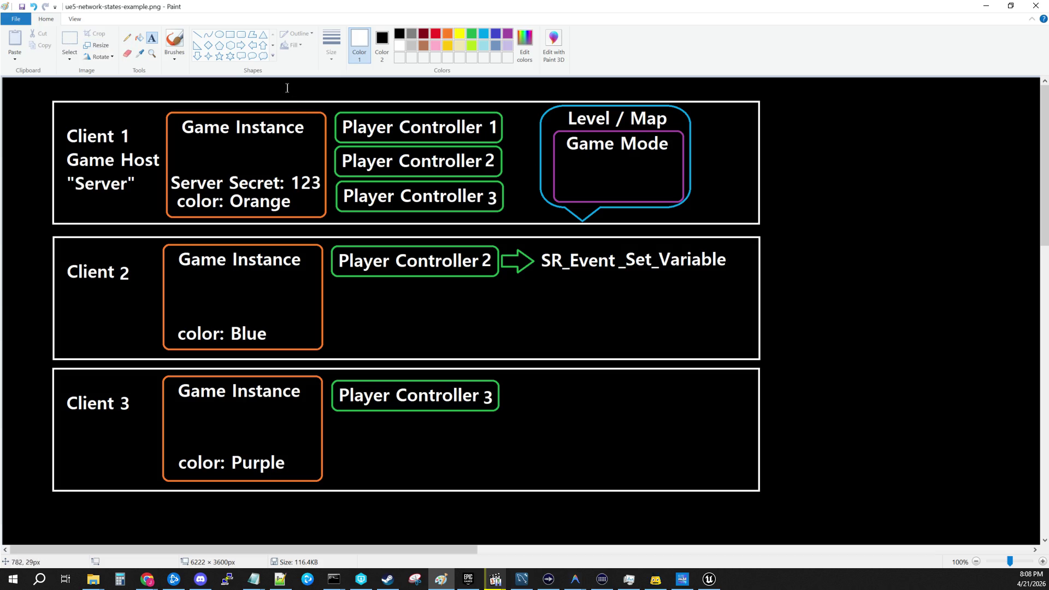
{"action": "left_click", "coordinate": [69, 42]}
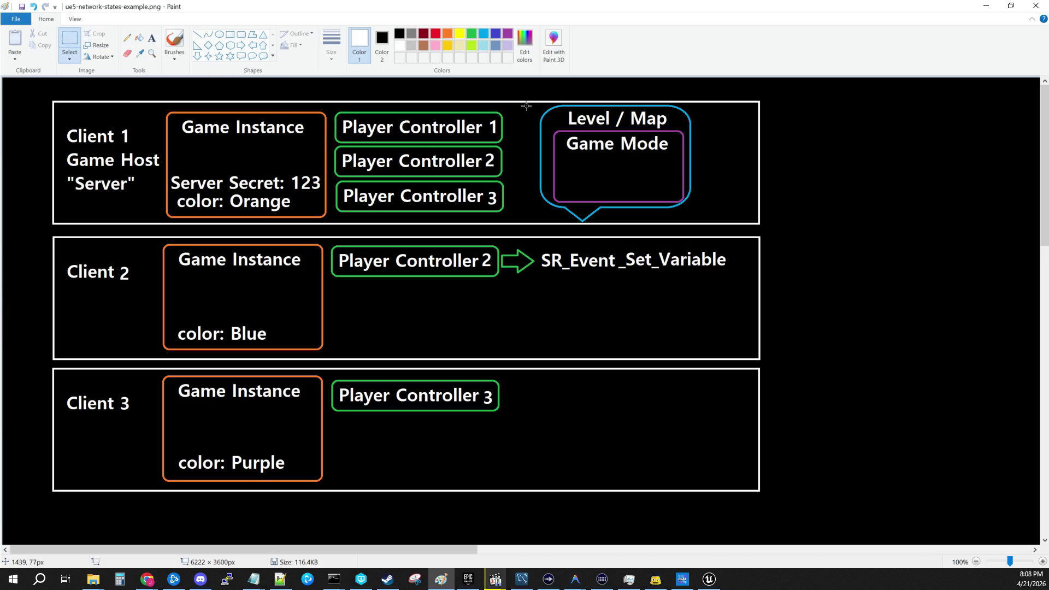
{"action": "mouse_move", "coordinate": [517, 103]}
{"action": "left_mouse_down"}
{"action": "mouse_move", "coordinate": [744, 189]}
{"action": "mouse_move", "coordinate": [713, 196]}
{"action": "mouse_move", "coordinate": [732, 135]}
{"action": "left_mouse_up"}
{"action": "key", "text": "Escape"}
Zoom in and shift the Level / Map callout about 90 px left toward the Player Controllers
{"action": "scroll", "coordinate": [801, 137], "scroll_direction": "up", "scroll_amount": 1}
{"action": "left_click", "coordinate": [687, 549]}
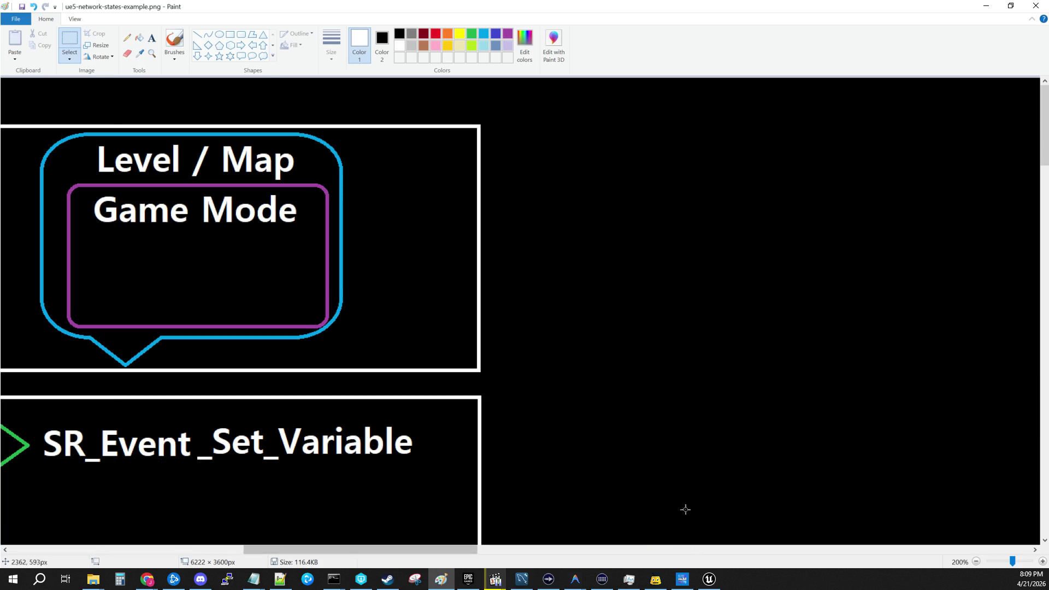
{"action": "mouse_move", "coordinate": [362, 129]}
{"action": "left_mouse_down"}
{"action": "mouse_move", "coordinate": [109, 243]}
{"action": "mouse_move", "coordinate": [71, 284]}
{"action": "mouse_move", "coordinate": [44, 178]}
{"action": "mouse_move", "coordinate": [40, 531]}
{"action": "mouse_move", "coordinate": [30, 366]}
{"action": "mouse_move", "coordinate": [17, 369]}
{"action": "left_mouse_up"}
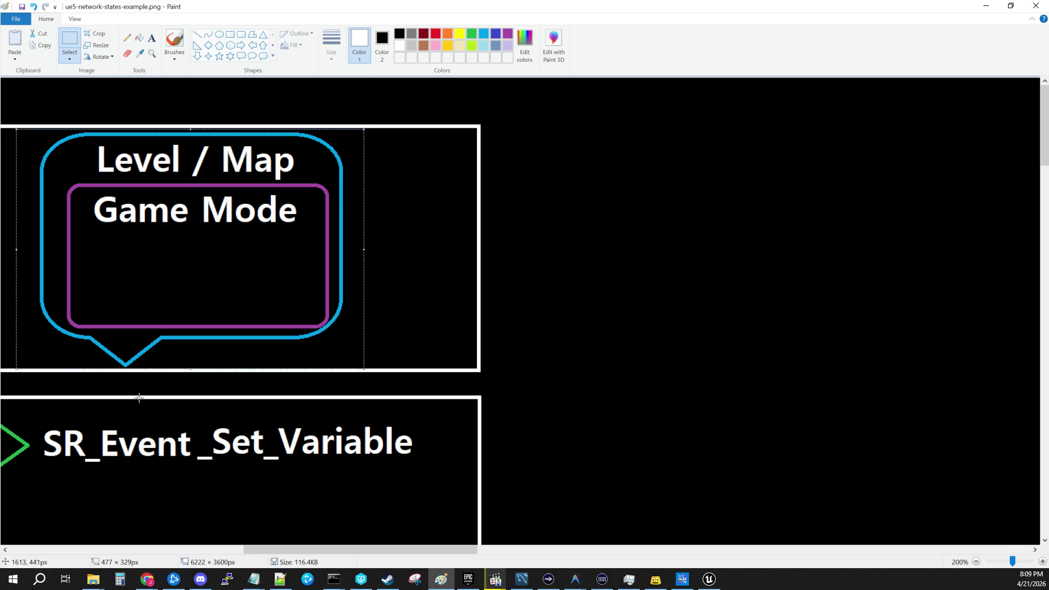
{"action": "left_click_drag", "start_coordinate": [457, 550], "coordinate": [326, 550]}
{"action": "left_click_drag", "start_coordinate": [765, 251], "coordinate": [718, 250]}
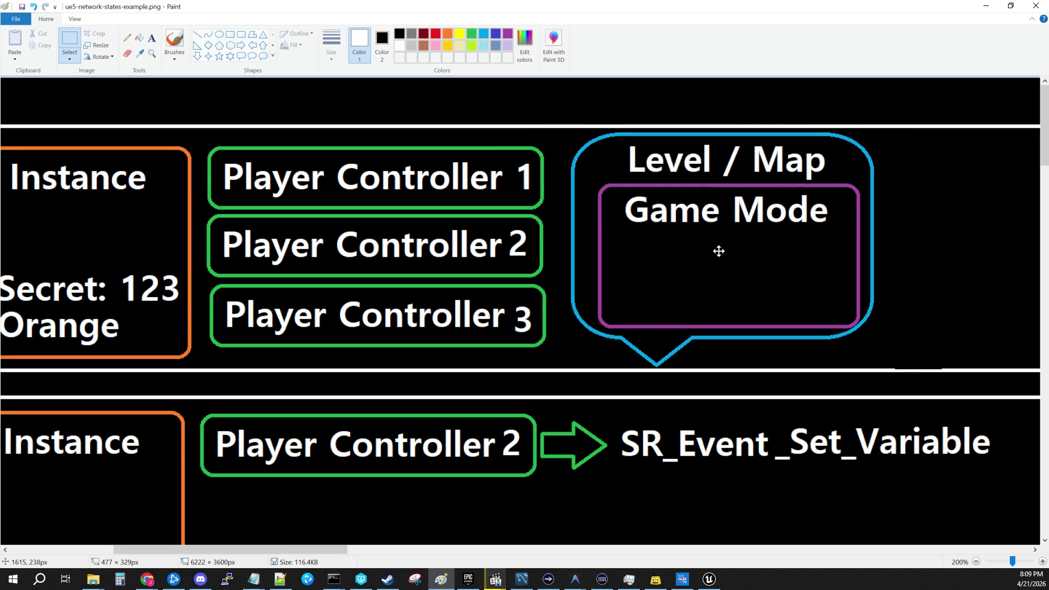
{"action": "left_click", "coordinate": [960, 204]}
Save the diagram with File > Save and zoom back out
{"action": "left_click", "coordinate": [16, 23]}
{"action": "mouse_move", "coordinate": [35, 111]}
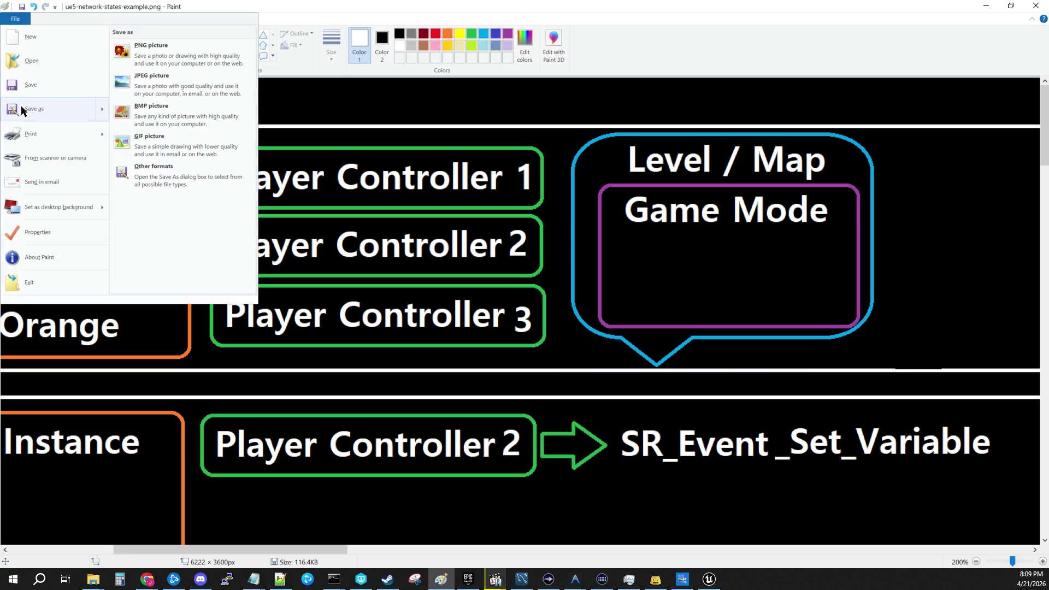
{"action": "left_click", "coordinate": [30, 85]}
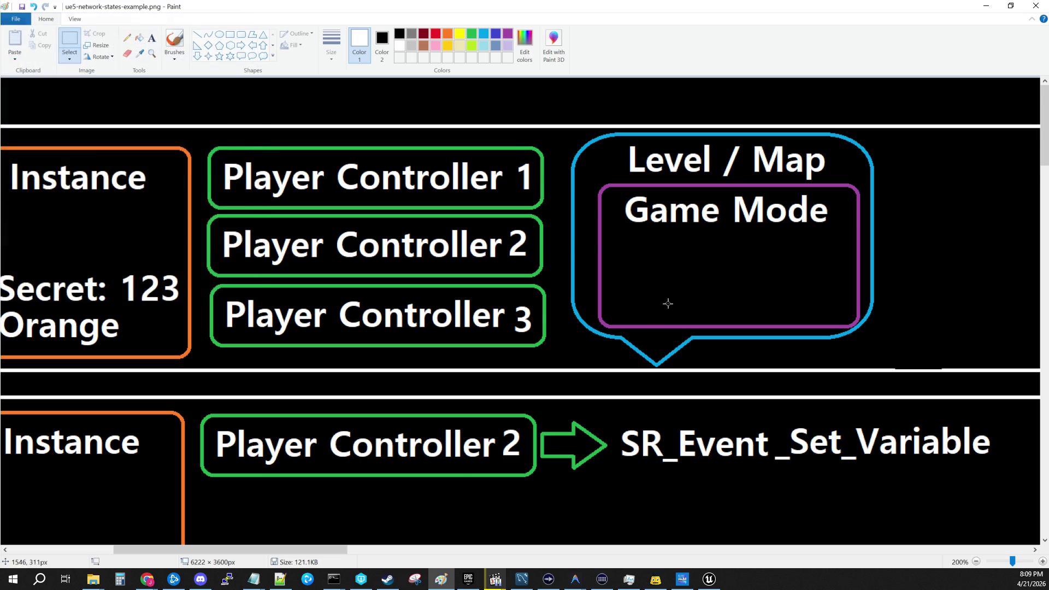
{"action": "scroll", "coordinate": [683, 298], "scroll_direction": "down", "scroll_amount": 1}
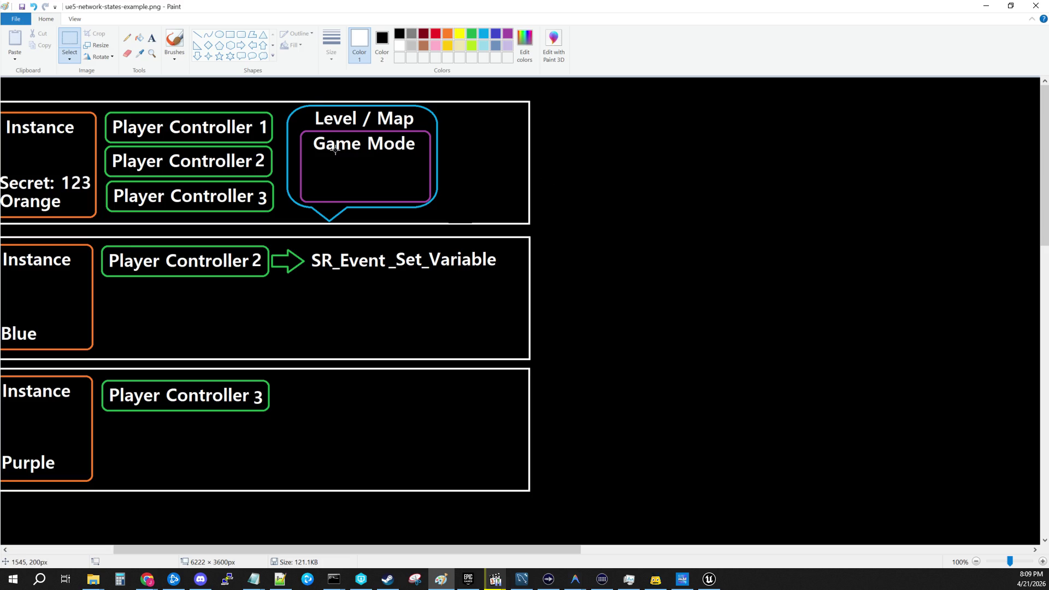
Scroll the canvas horizontally to show the empty black area right of the client diagram
{"action": "left_click_drag", "start_coordinate": [553, 551], "coordinate": [450, 551]}
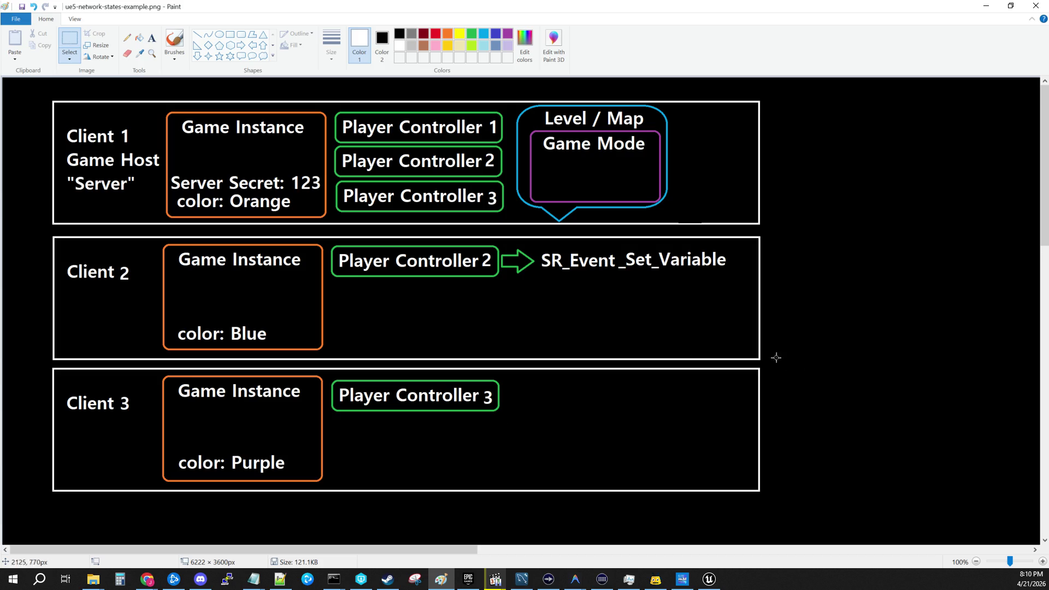
{"action": "mouse_move", "coordinate": [432, 549]}
{"action": "left_mouse_down"}
{"action": "mouse_move", "coordinate": [723, 539]}
{"action": "mouse_move", "coordinate": [739, 533]}
{"action": "mouse_move", "coordinate": [736, 524]}
{"action": "left_mouse_up"}
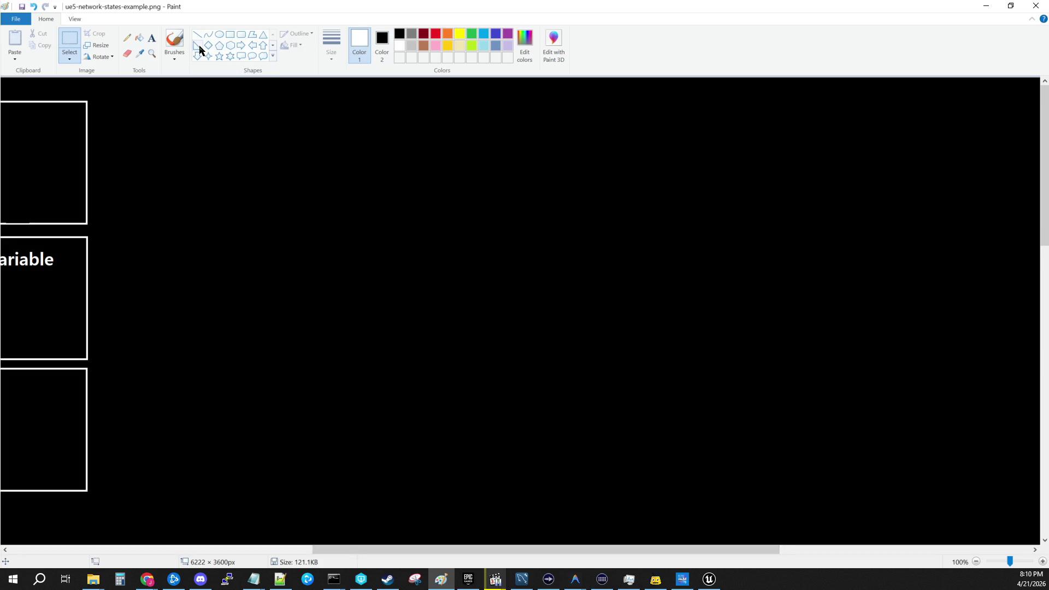
{"action": "left_click_drag", "start_coordinate": [363, 550], "coordinate": [230, 532]}
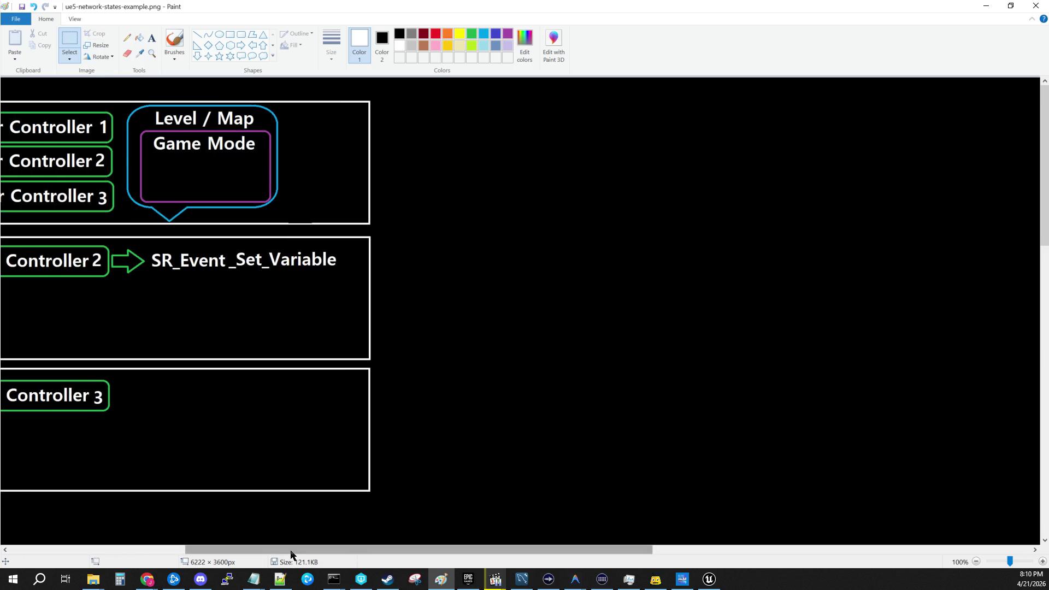
{"action": "left_click_drag", "start_coordinate": [309, 555], "coordinate": [424, 549]}
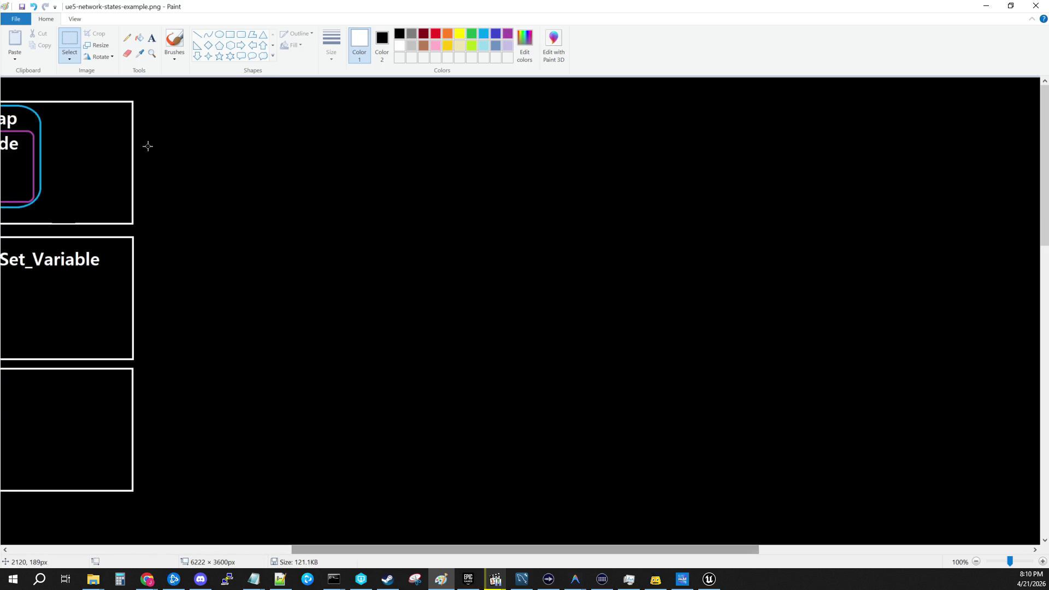
Draw a large red rectangle to the right of the client rows
{"action": "left_click", "coordinate": [230, 34]}
{"action": "left_click", "coordinate": [436, 36]}
{"action": "mouse_move", "coordinate": [285, 98]}
{"action": "left_mouse_down"}
{"action": "mouse_move", "coordinate": [740, 243]}
{"action": "mouse_move", "coordinate": [778, 485]}
{"action": "mouse_move", "coordinate": [723, 513]}
{"action": "mouse_move", "coordinate": [716, 497]}
{"action": "left_mouse_up"}
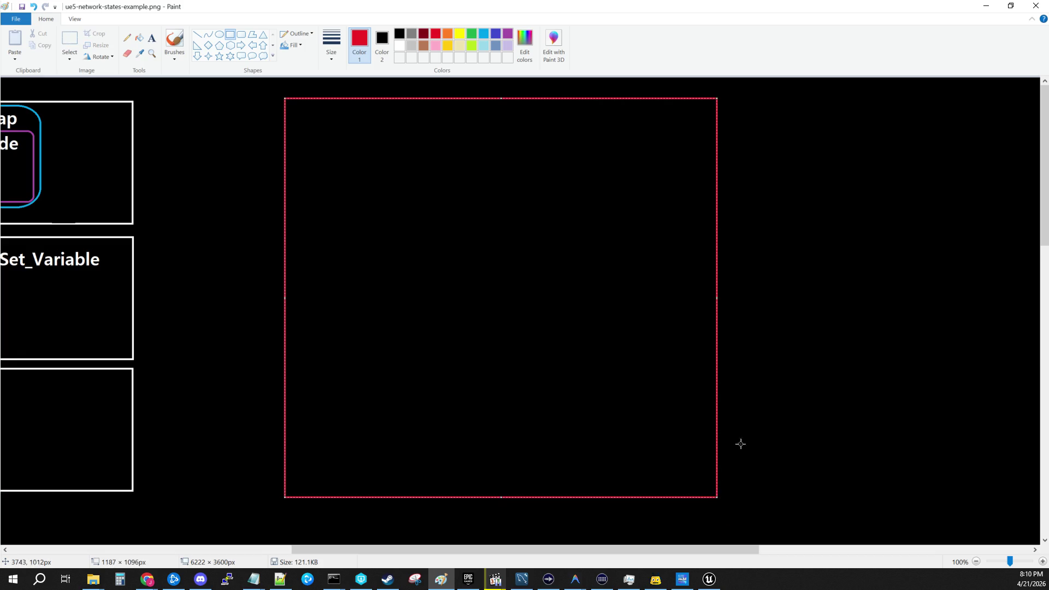
{"action": "key", "text": "ctrl+z"}
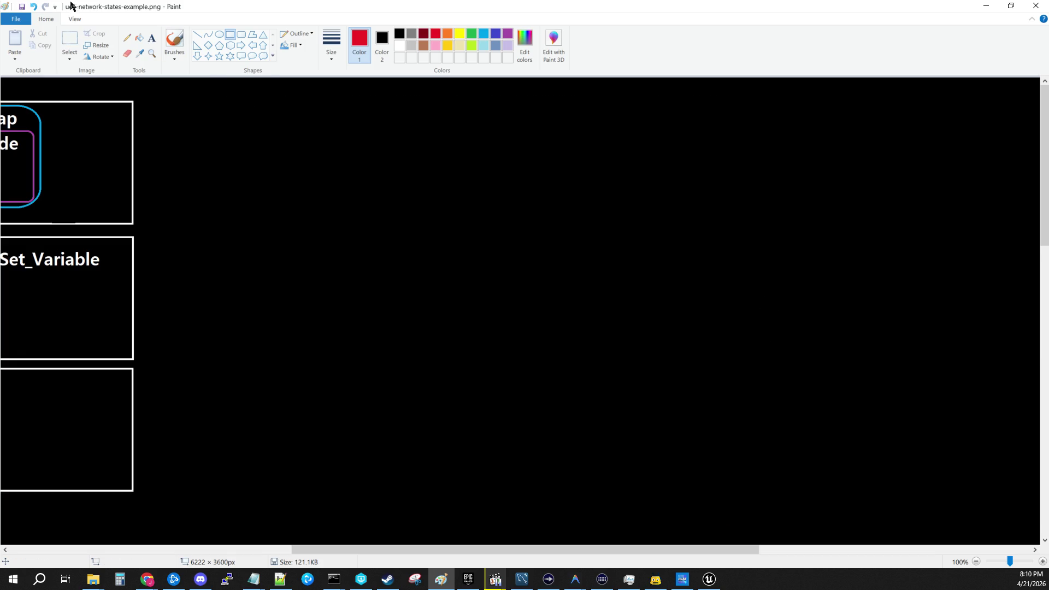
Write 'Server:' in white text at the red box's top-left corner
{"action": "left_click", "coordinate": [399, 45]}
{"action": "left_click", "coordinate": [152, 39]}
{"action": "left_click", "coordinate": [302, 133]}
{"action": "type", "text": "Server:"}
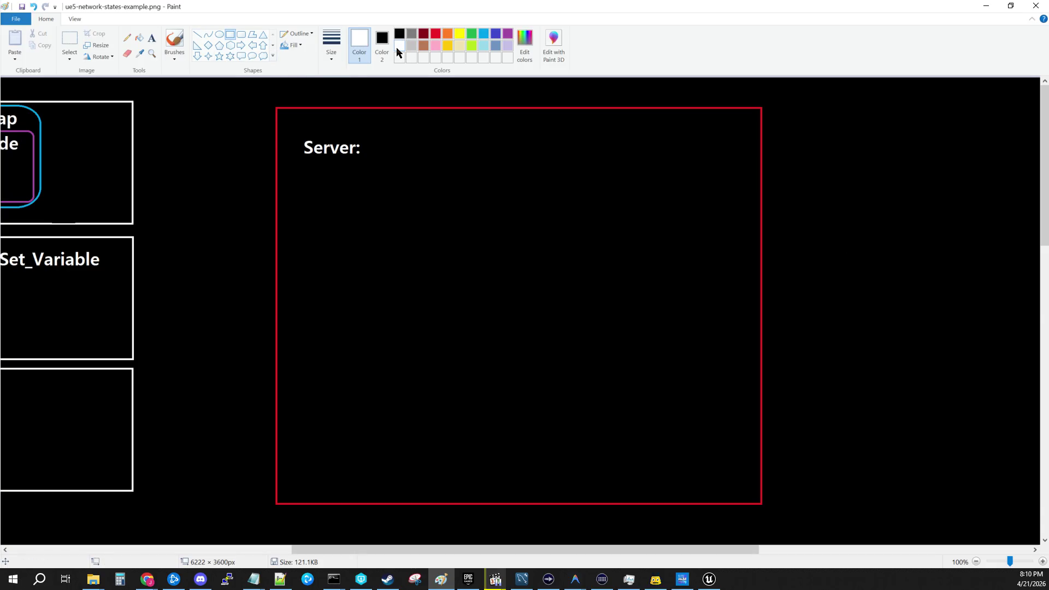
{"action": "left_click_drag", "start_coordinate": [300, 132], "coordinate": [368, 167]}
{"action": "key", "text": "ctrl+z"}
Nudge the Server label up slightly and select the band beneath it
{"action": "left_click", "coordinate": [69, 39]}
{"action": "mouse_move", "coordinate": [300, 129]}
{"action": "left_mouse_down"}
{"action": "mouse_move", "coordinate": [368, 166]}
{"action": "mouse_move", "coordinate": [341, 139]}
{"action": "left_mouse_up"}
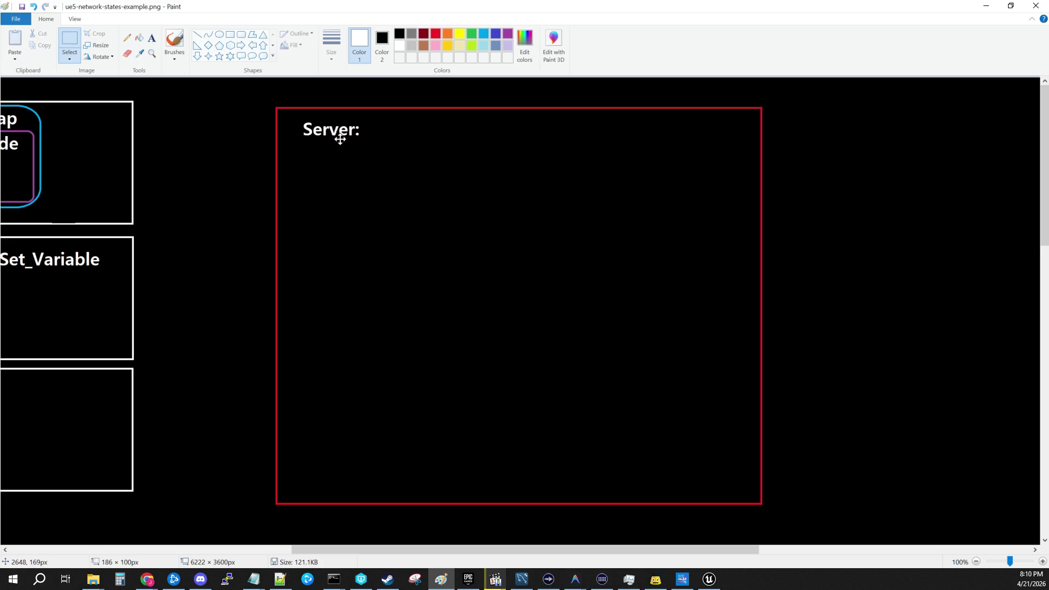
{"action": "left_click_drag", "start_coordinate": [235, 152], "coordinate": [559, 186]}
{"action": "right_click", "coordinate": [558, 186]}
{"action": "left_click", "coordinate": [166, 156]}
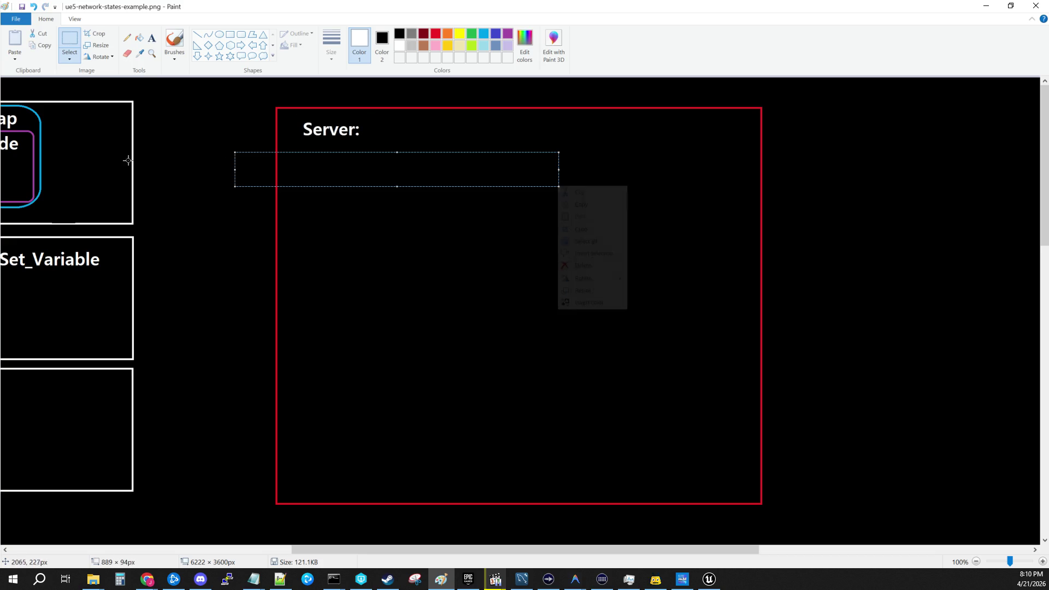
Deselect the area, leaving the red panel empty below its 'Server:' heading
{"action": "left_click", "coordinate": [203, 209]}
{"action": "left_click_drag", "start_coordinate": [577, 556], "coordinate": [302, 508]}
{"action": "left_click_drag", "start_coordinate": [398, 552], "coordinate": [703, 508]}
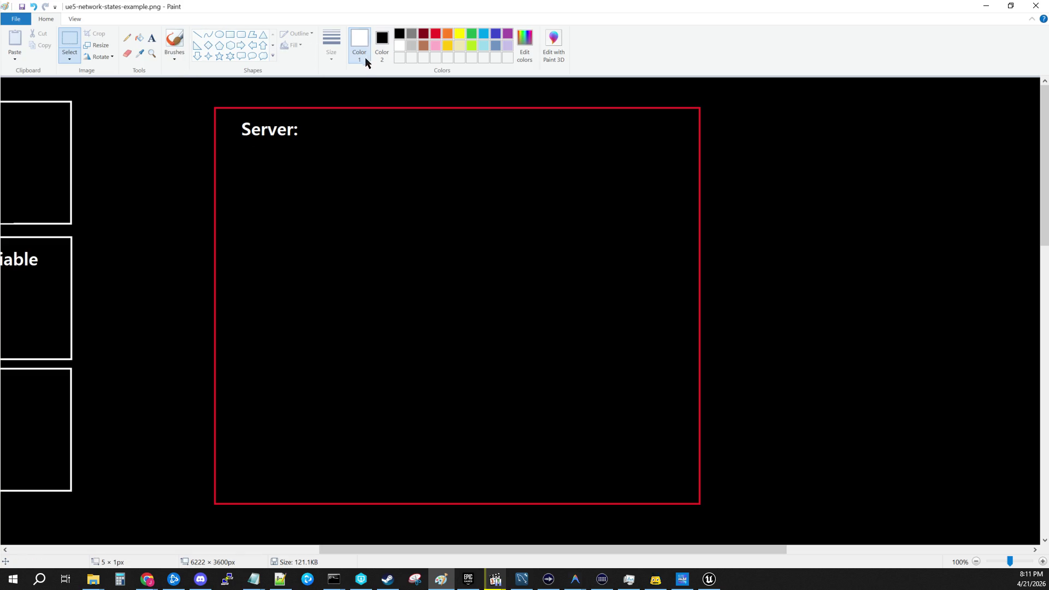
Type 'Load Map Lobby' in light blue below the Server: heading
{"action": "left_click", "coordinate": [482, 36]}
{"action": "left_click", "coordinate": [152, 38]}
{"action": "left_click", "coordinate": [251, 169]}
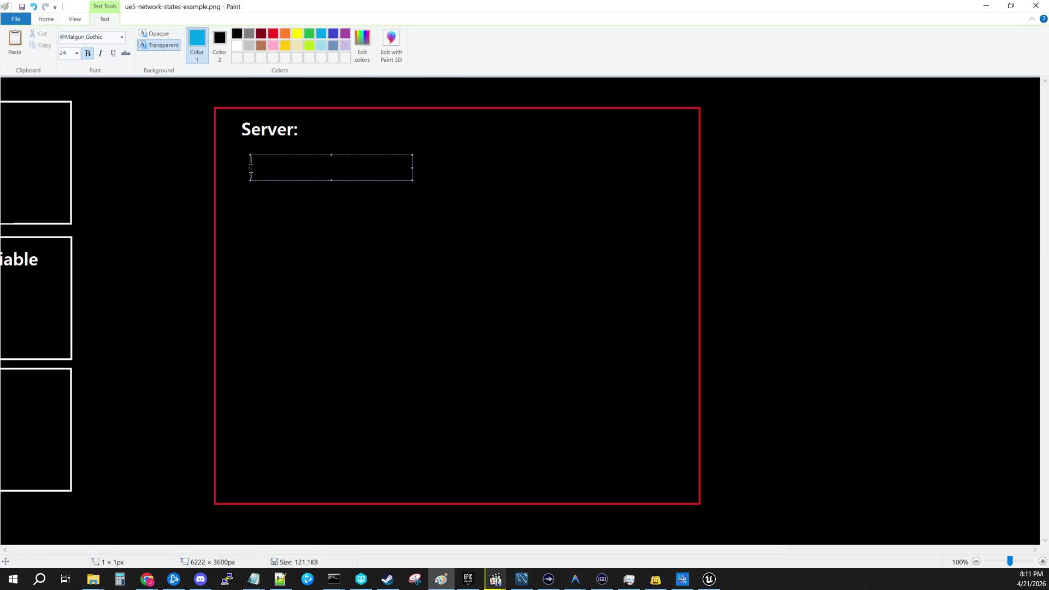
{"action": "type", "text": "Load"}
{"action": "type", "text": " Map Lobbu"}
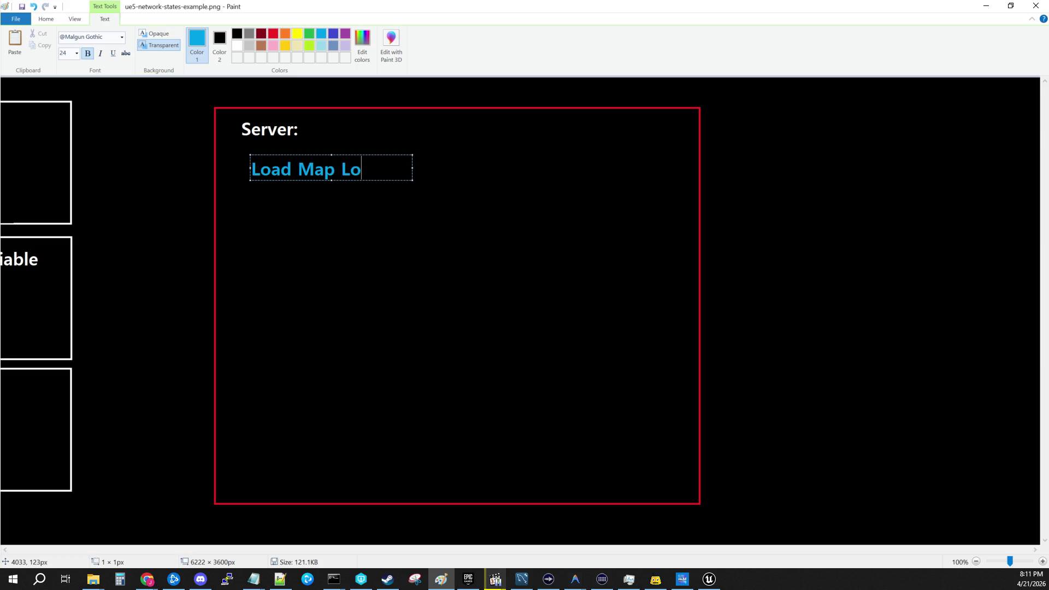
{"action": "key", "text": "BackSpace"}
{"action": "type", "text": "y"}
{"action": "left_click", "coordinate": [468, 259]}
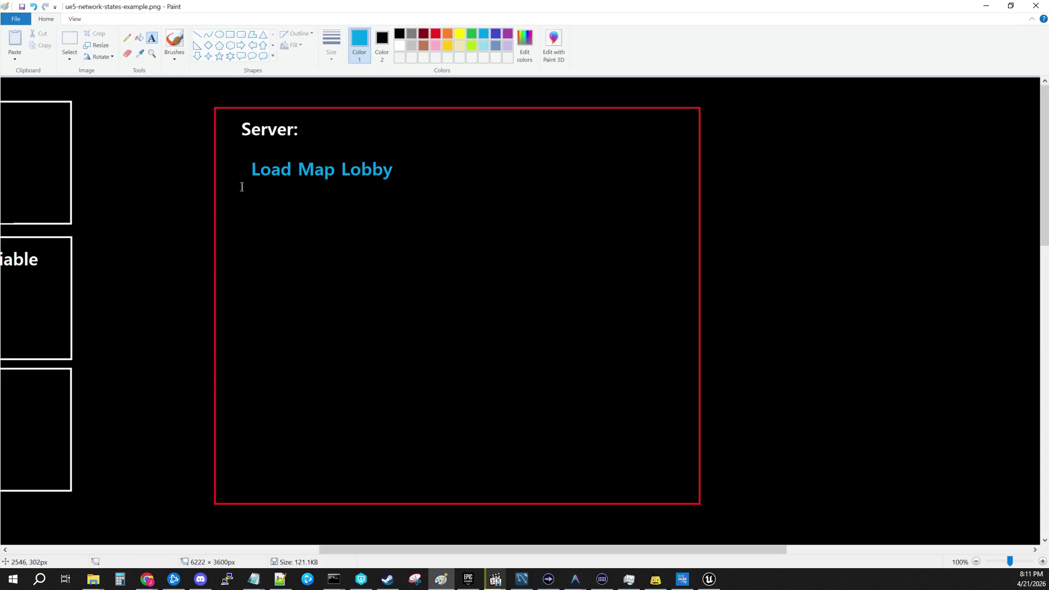
Move the Load Map Lobby line up, indented directly beneath Server:
{"action": "left_click", "coordinate": [71, 39]}
{"action": "mouse_move", "coordinate": [241, 155]}
{"action": "left_mouse_down"}
{"action": "mouse_move", "coordinate": [332, 186]}
{"action": "mouse_move", "coordinate": [407, 185]}
{"action": "mouse_move", "coordinate": [377, 162]}
{"action": "left_mouse_up"}
{"action": "left_click", "coordinate": [345, 208]}
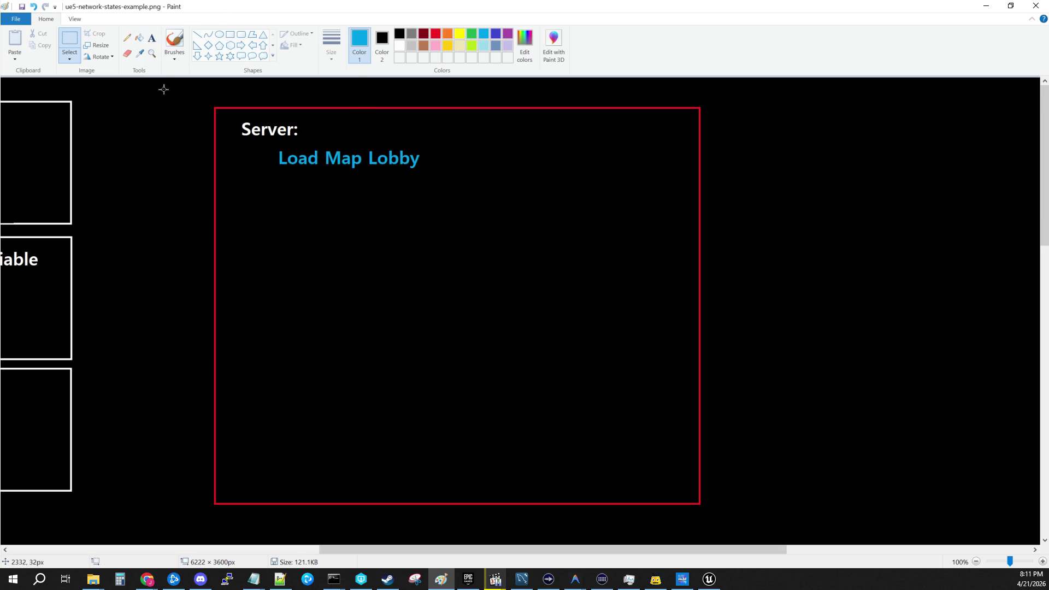
{"action": "mouse_move", "coordinate": [526, 554]}
{"action": "left_mouse_down"}
{"action": "mouse_move", "coordinate": [432, 532]}
{"action": "mouse_move", "coordinate": [511, 532]}
{"action": "left_mouse_up"}
{"action": "left_click", "coordinate": [507, 35]}
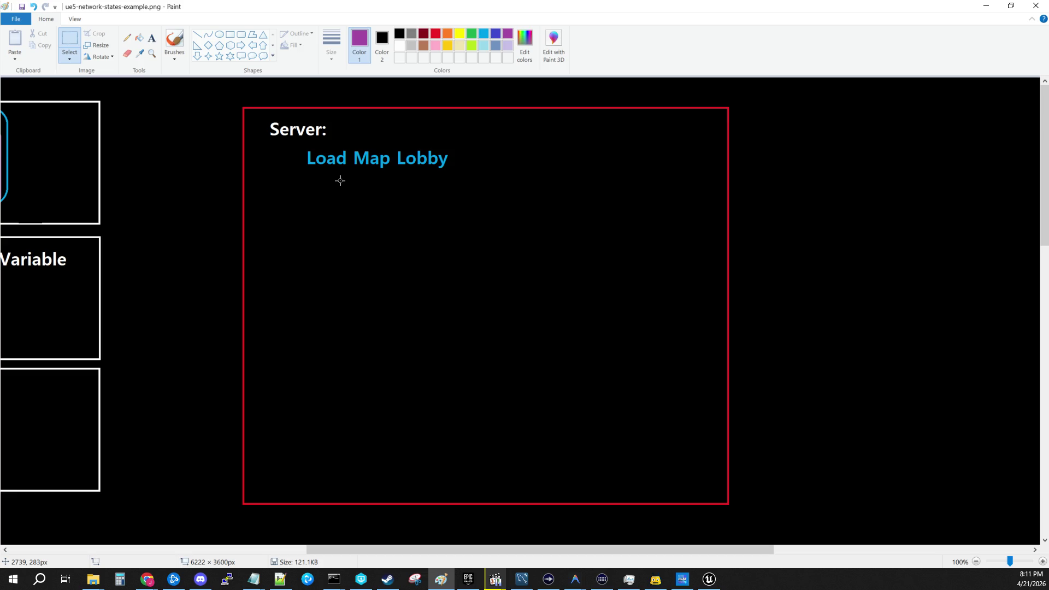
Type 'Load Lobby GameMode' in purple under Load Map Lobby, widened to one line
{"action": "left_click", "coordinate": [152, 38]}
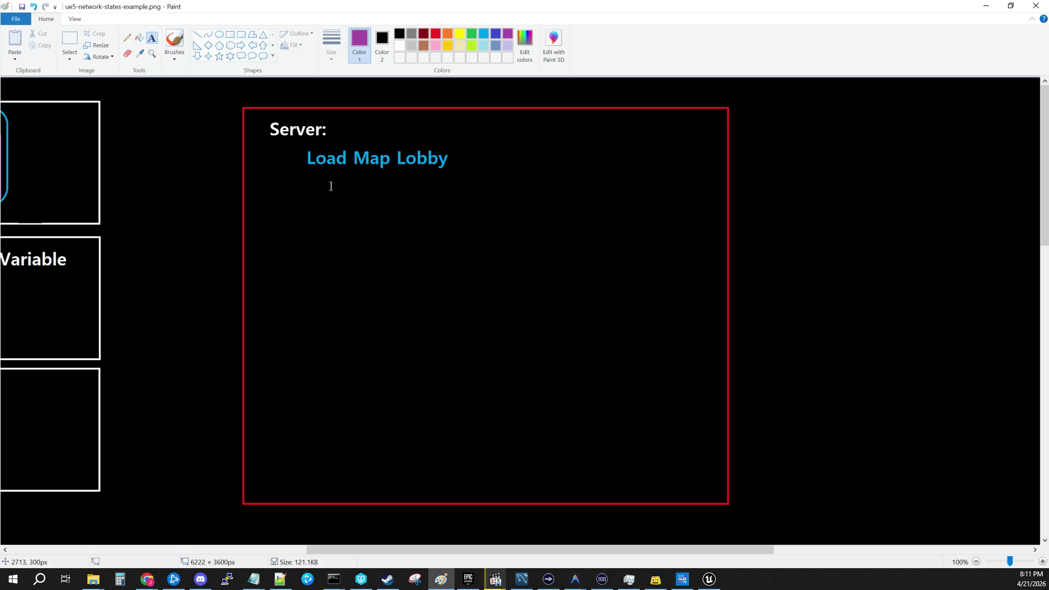
{"action": "left_click", "coordinate": [329, 183]}
{"action": "type", "text": "L"}
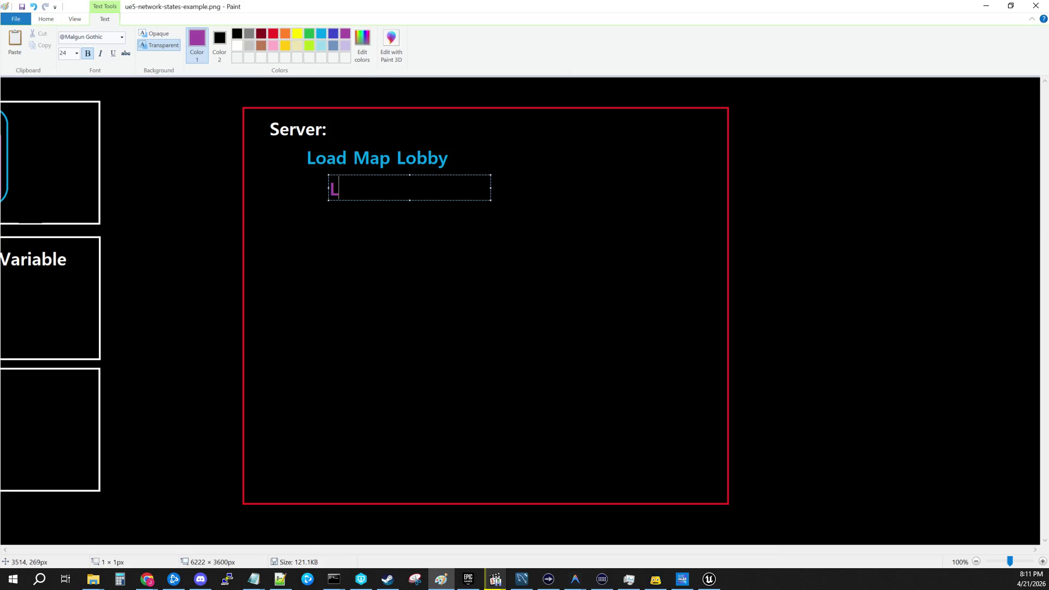
{"action": "type", "text": "oad Lobby GameMode"}
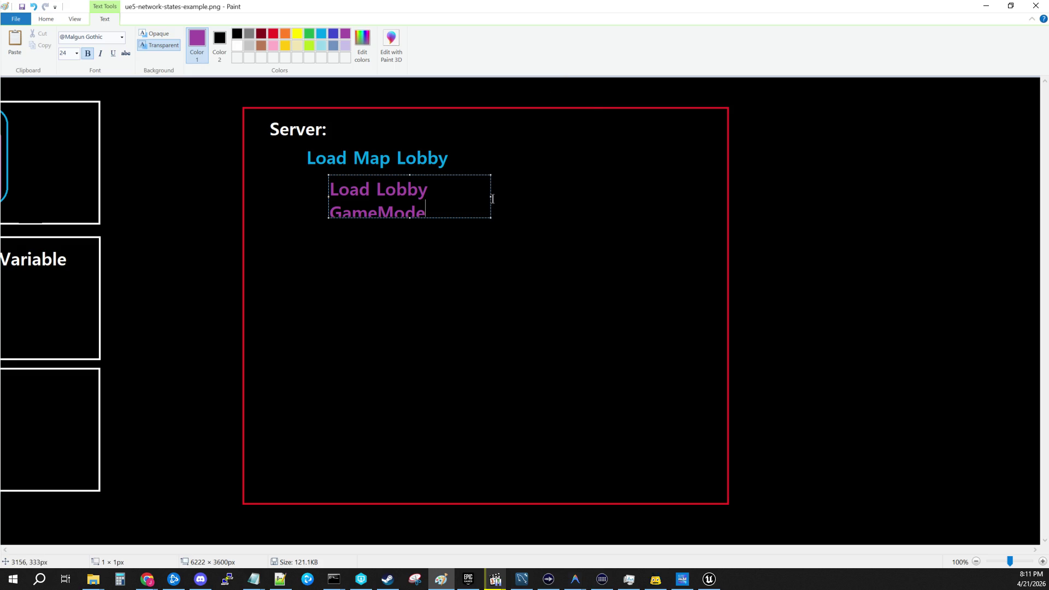
{"action": "left_click_drag", "start_coordinate": [490, 196], "coordinate": [557, 193]}
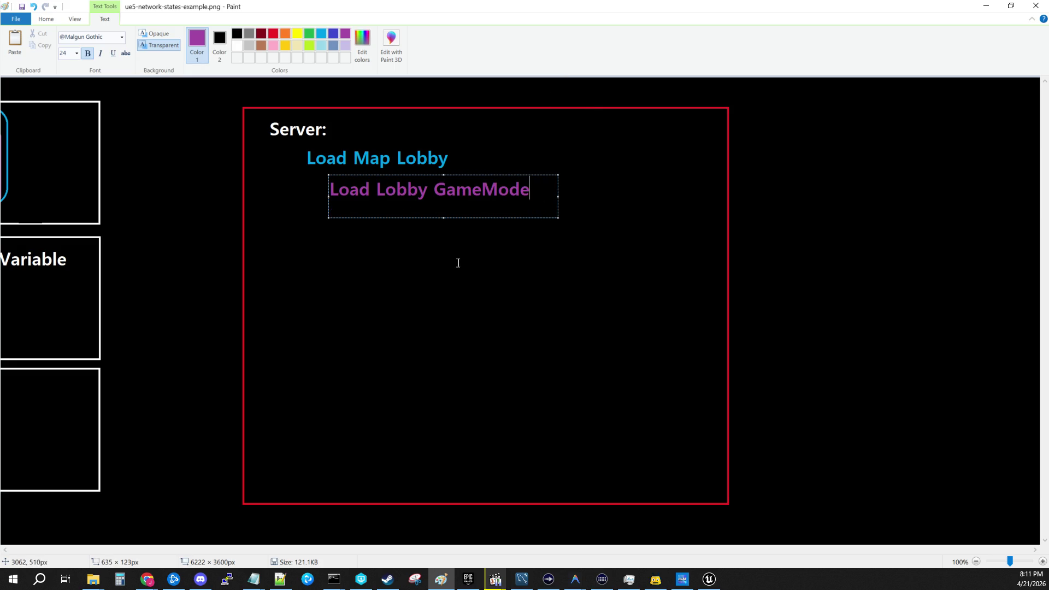
{"action": "mouse_move", "coordinate": [431, 175]}
{"action": "left_mouse_down"}
{"action": "mouse_move", "coordinate": [440, 164]}
{"action": "mouse_move", "coordinate": [430, 163]}
{"action": "left_mouse_up"}
{"action": "left_click", "coordinate": [333, 227]}
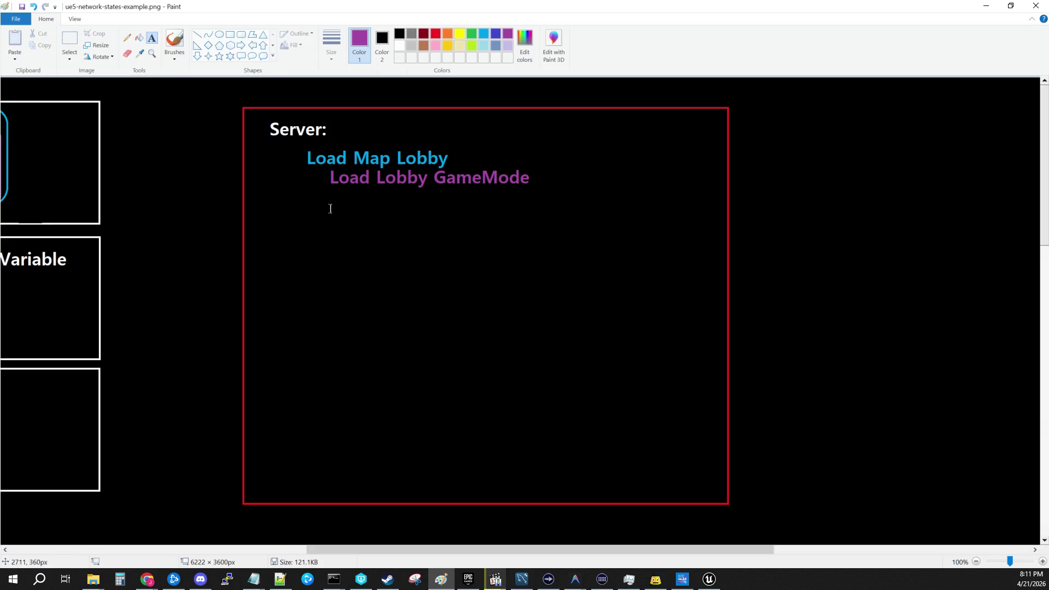
Move both colored lines lower and to the right inside the Server box
{"action": "left_click", "coordinate": [60, 39]}
{"action": "mouse_move", "coordinate": [300, 144]}
{"action": "left_mouse_down"}
{"action": "mouse_move", "coordinate": [542, 190]}
{"action": "mouse_move", "coordinate": [473, 162]}
{"action": "mouse_move", "coordinate": [481, 167]}
{"action": "left_mouse_up"}
{"action": "left_click", "coordinate": [432, 249]}
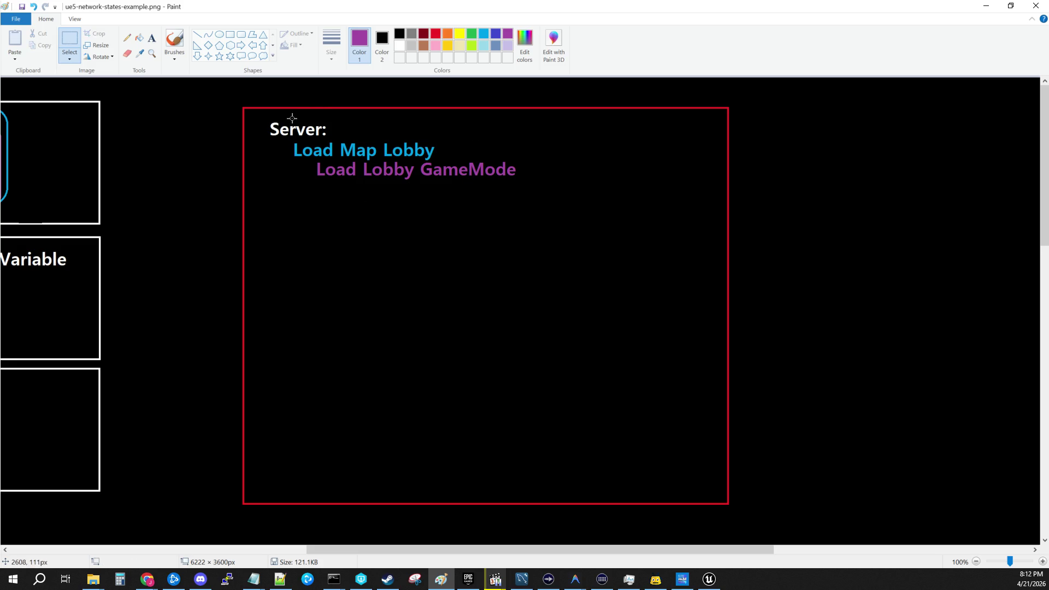
{"action": "left_click_drag", "start_coordinate": [286, 142], "coordinate": [550, 186]}
{"action": "left_click_drag", "start_coordinate": [424, 154], "coordinate": [446, 188]}
{"action": "left_click", "coordinate": [435, 304]}
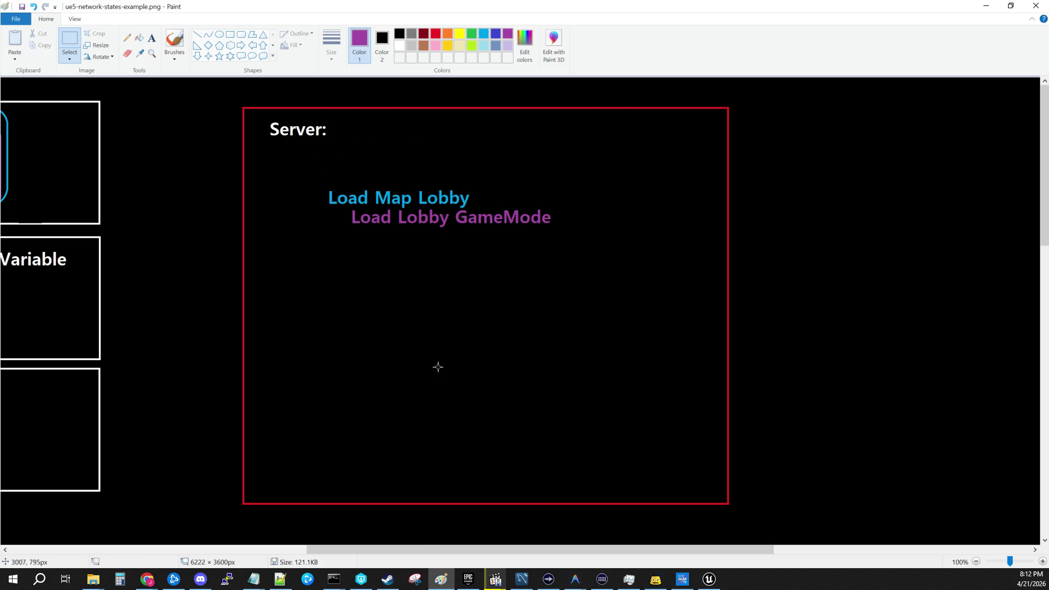
{"action": "mouse_move", "coordinate": [524, 549]}
{"action": "left_mouse_down"}
{"action": "mouse_move", "coordinate": [374, 549]}
{"action": "mouse_move", "coordinate": [166, 519]}
{"action": "mouse_move", "coordinate": [618, 480]}
{"action": "mouse_move", "coordinate": [538, 415]}
{"action": "left_mouse_up"}
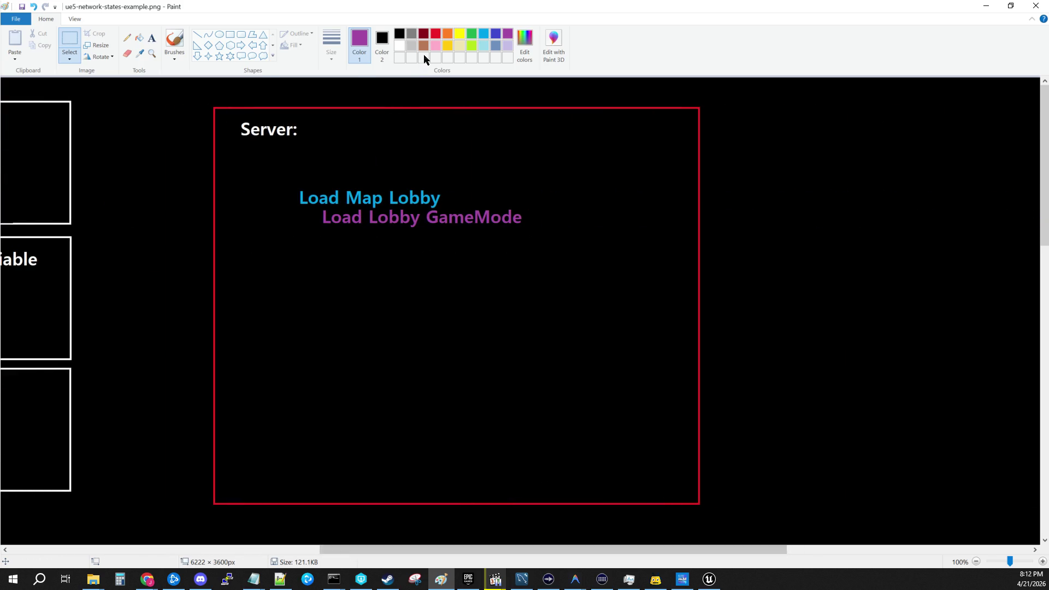
{"action": "left_click", "coordinate": [448, 34]}
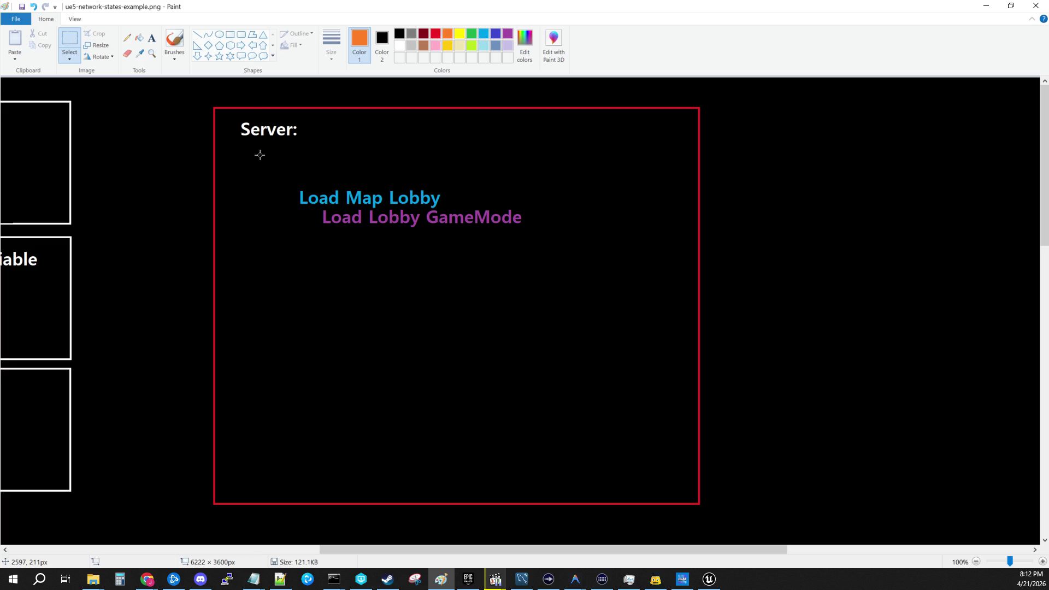
Type 'Game Instance' in orange just beneath the Server: heading
{"action": "left_click", "coordinate": [153, 38]}
{"action": "left_click_drag", "start_coordinate": [273, 154], "coordinate": [433, 139]}
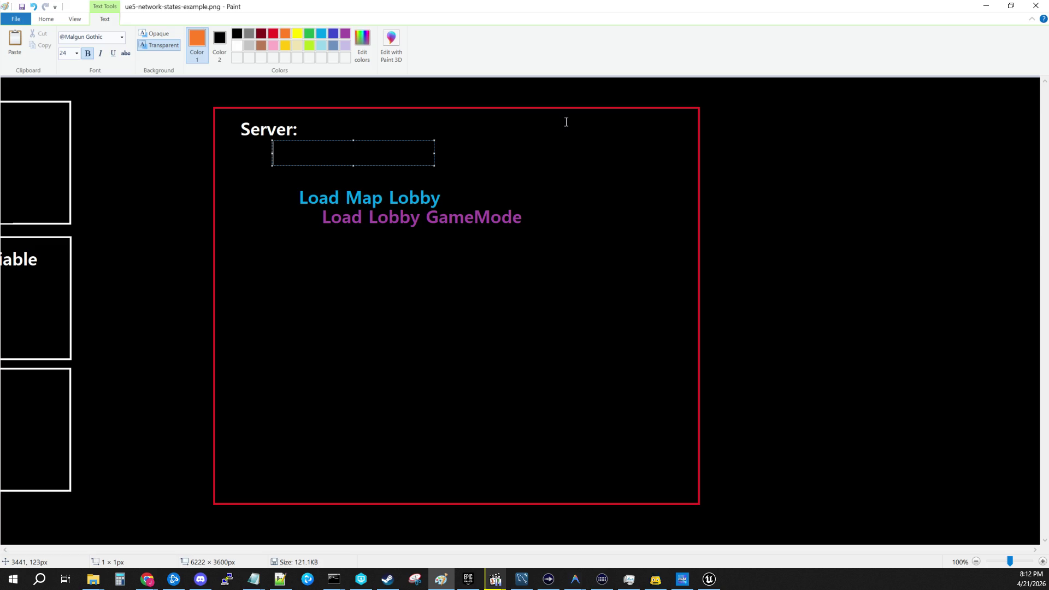
{"action": "type", "text": "Game Instance"}
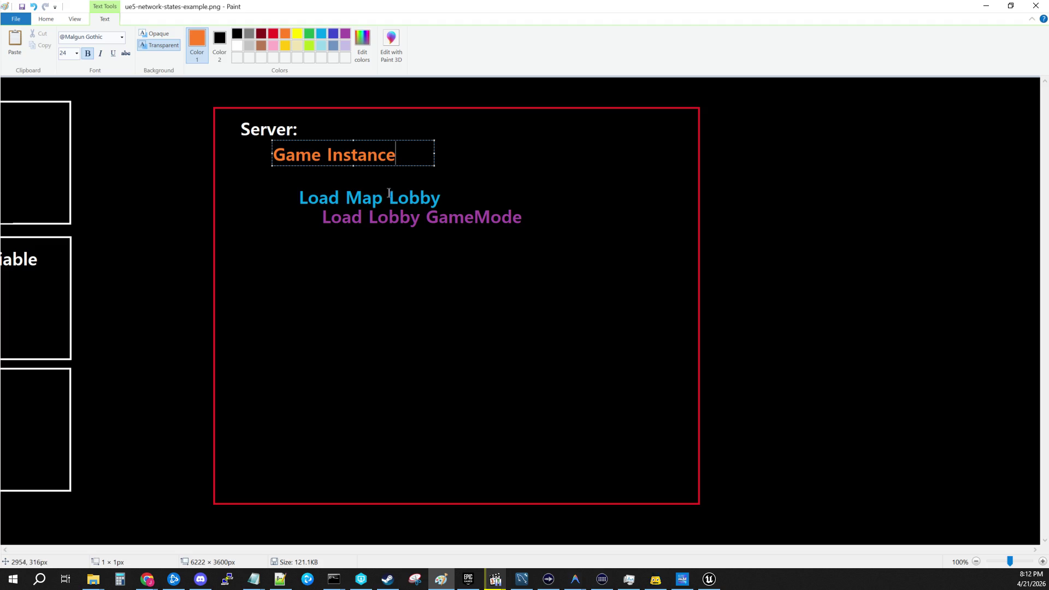
{"action": "left_click_drag", "start_coordinate": [405, 165], "coordinate": [394, 162]}
{"action": "left_click", "coordinate": [316, 193]}
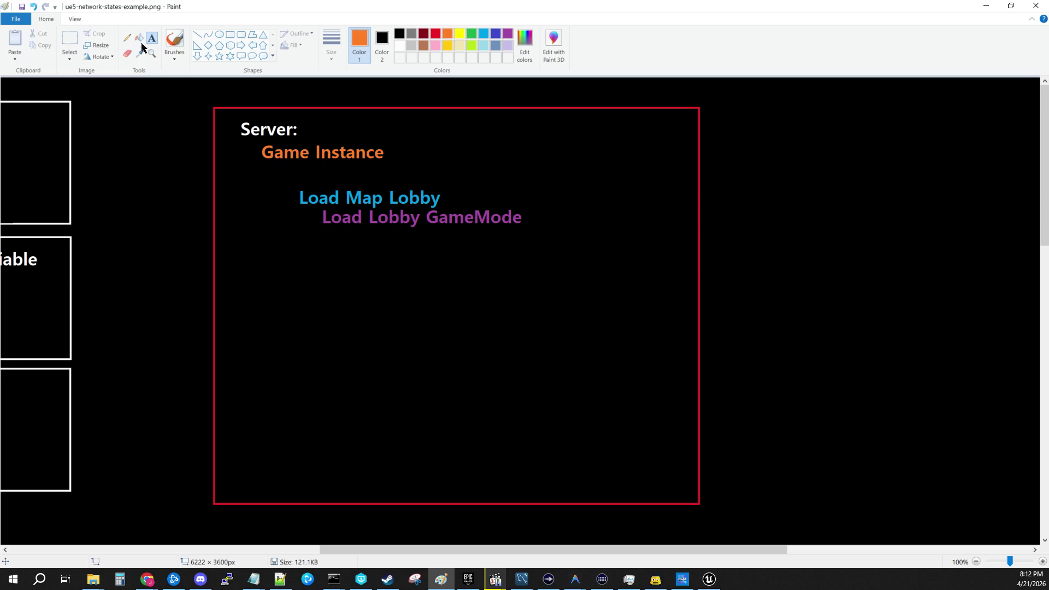
Stack the two lobby lines as a stepped list under Game Instance and save
{"action": "left_click_drag", "start_coordinate": [300, 185], "coordinate": [546, 242]}
{"action": "mouse_move", "coordinate": [503, 222]}
{"action": "left_mouse_down"}
{"action": "mouse_move", "coordinate": [486, 201]}
{"action": "mouse_move", "coordinate": [490, 209]}
{"action": "left_mouse_up"}
{"action": "left_click", "coordinate": [384, 273]}
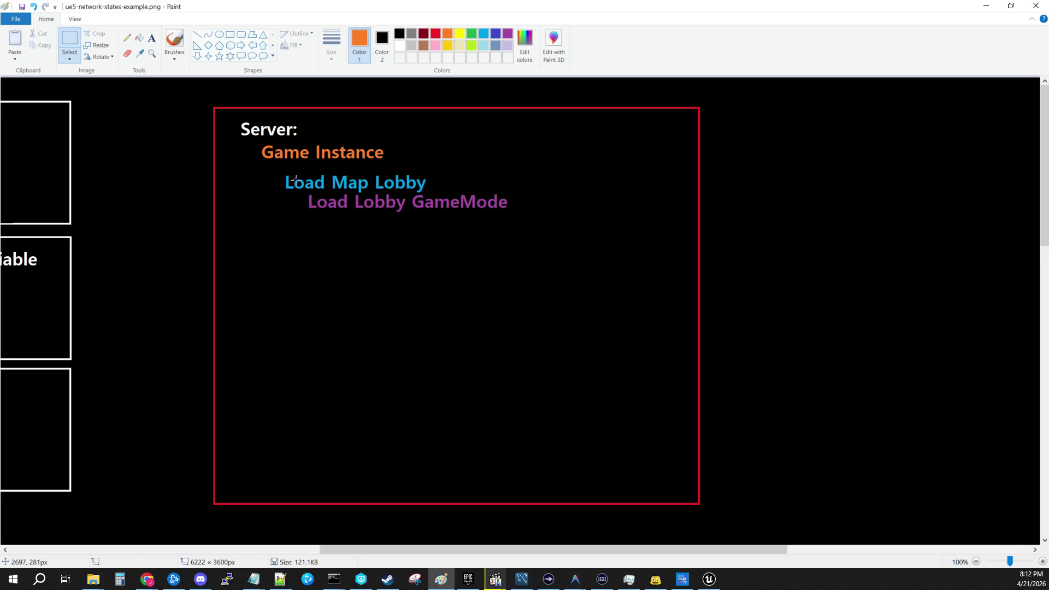
{"action": "left_click_drag", "start_coordinate": [282, 172], "coordinate": [549, 220]}
{"action": "mouse_move", "coordinate": [415, 178]}
{"action": "left_mouse_down"}
{"action": "mouse_move", "coordinate": [403, 186]}
{"action": "mouse_move", "coordinate": [414, 187]}
{"action": "left_mouse_up"}
{"action": "left_click", "coordinate": [398, 253]}
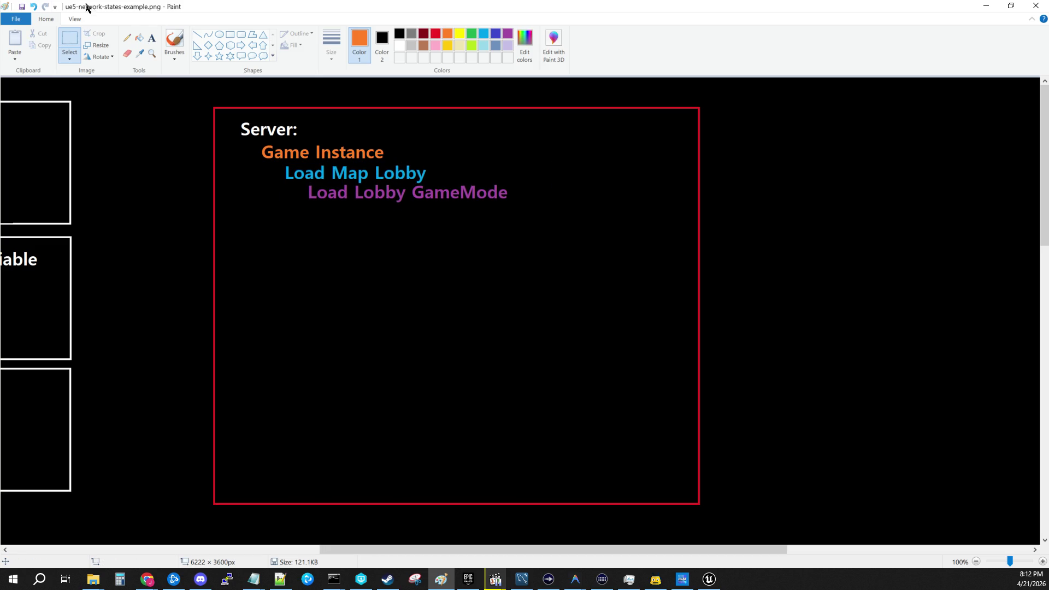
{"action": "left_click", "coordinate": [16, 19]}
{"action": "left_click", "coordinate": [16, 83]}
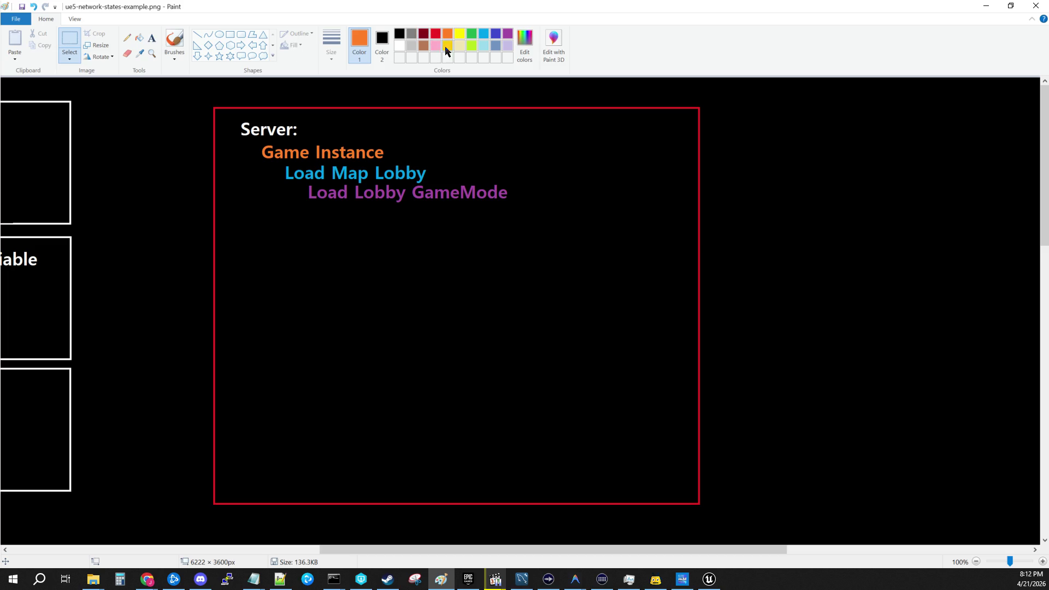
Type 'Spawn MultiTool' in green beneath Load Lobby GameMode in the Server box
{"action": "left_click", "coordinate": [436, 34]}
{"action": "left_click", "coordinate": [425, 46]}
{"action": "left_click", "coordinate": [153, 38]}
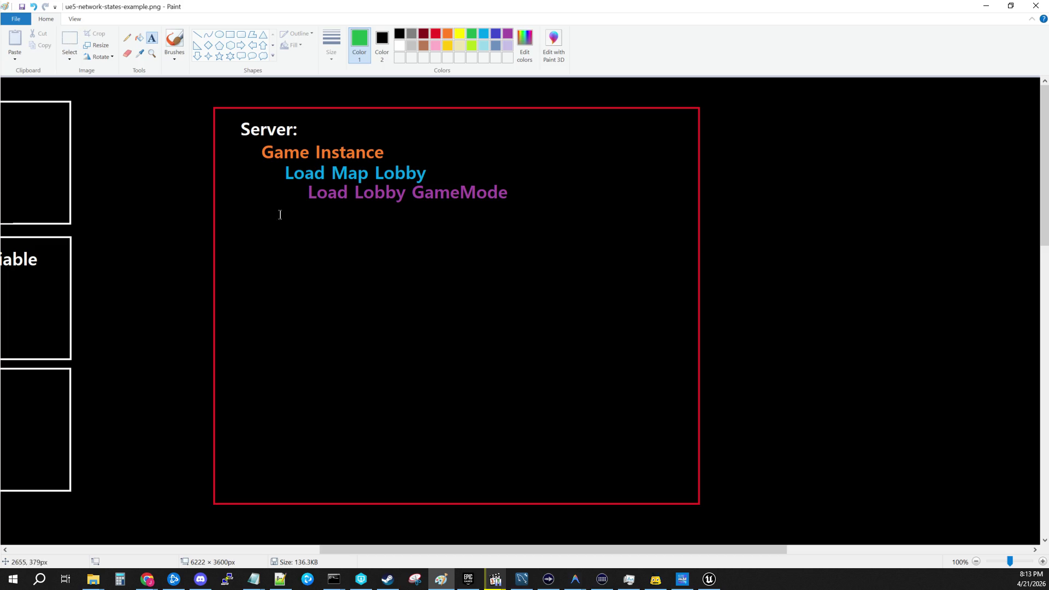
{"action": "left_click", "coordinate": [331, 212]}
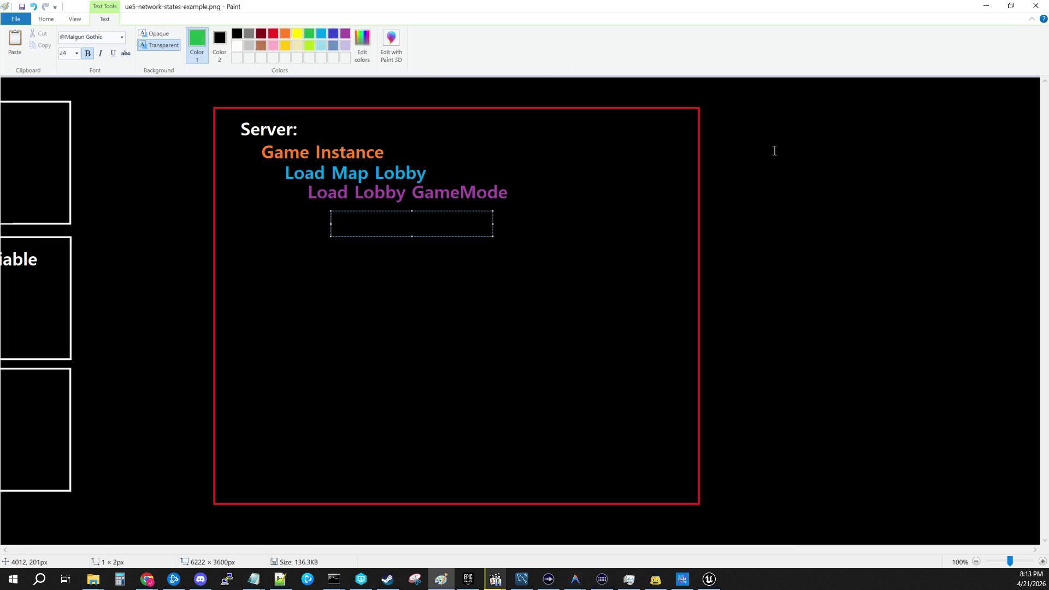
{"action": "type", "text": "Spawn "}
{"action": "type", "text": "Tol"}
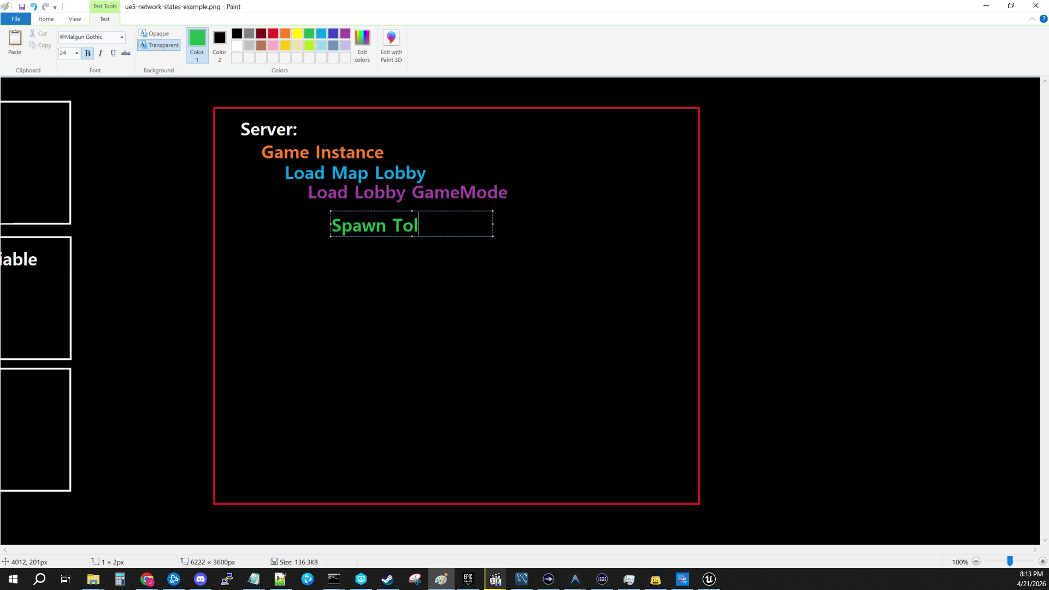
{"action": "key", "text": "BackSpace"}
{"action": "key", "text": "BackSpace"}
{"action": "key", "text": "BackSpace"}
{"action": "type", "text": "MultiToo"}
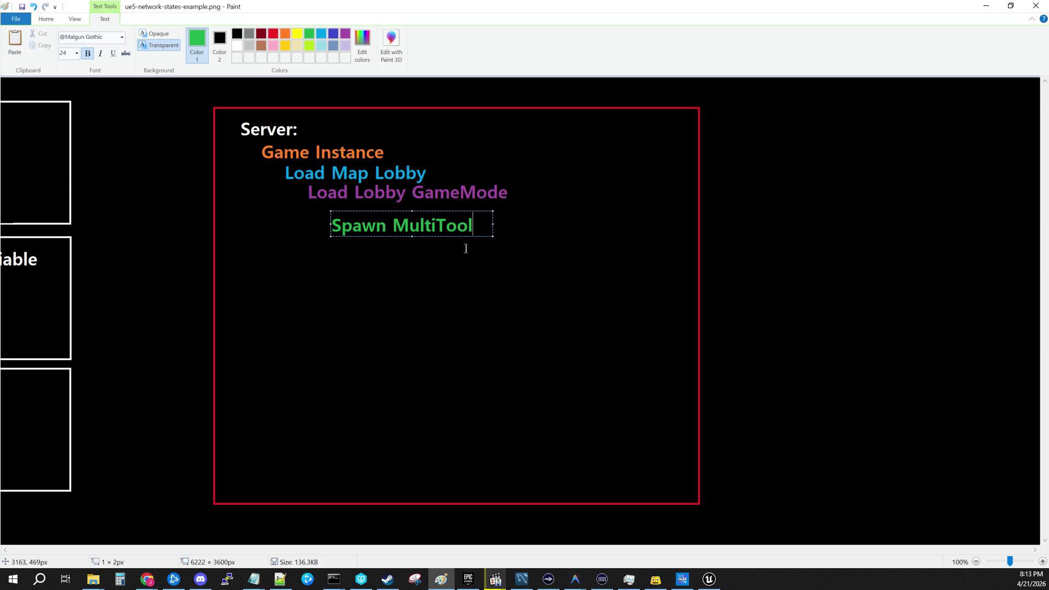
{"action": "left_click_drag", "start_coordinate": [470, 237], "coordinate": [472, 226]}
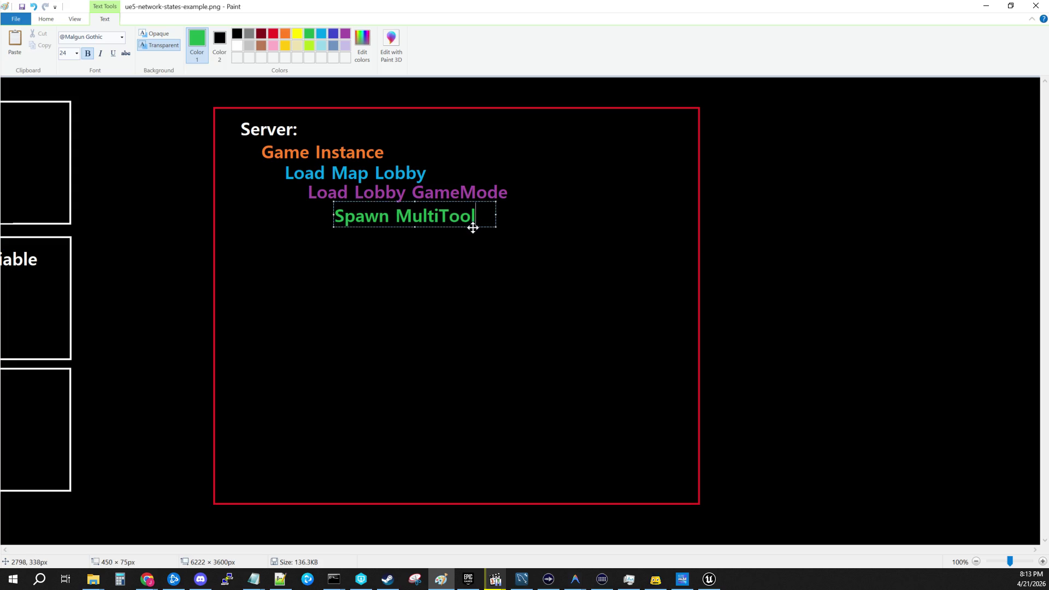
{"action": "left_click", "coordinate": [452, 300]}
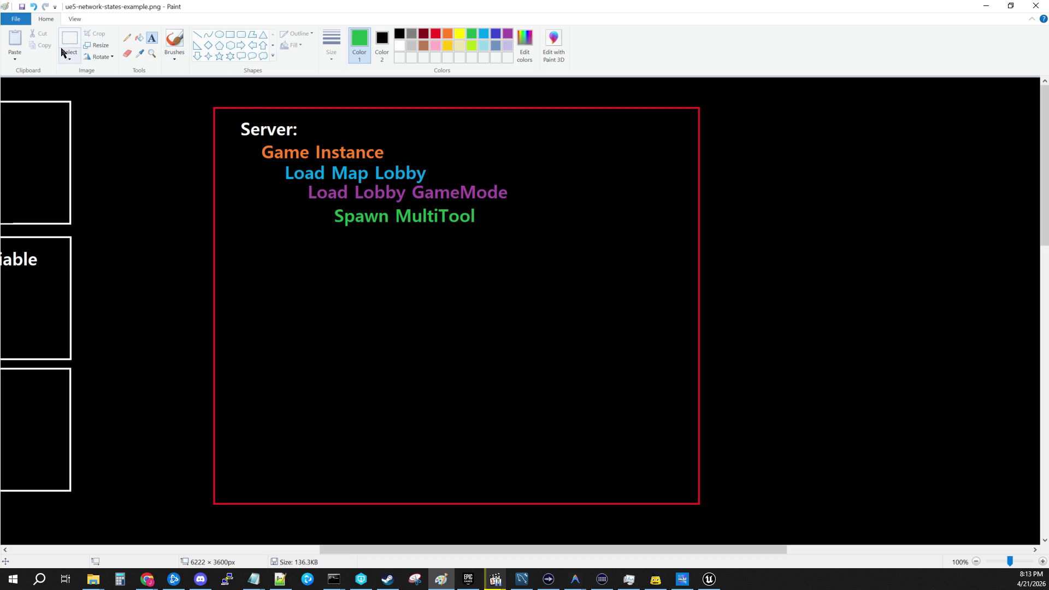
Move the Spawn MultiTool text slightly higher and save ue5-network-states-example.png
{"action": "left_click", "coordinate": [64, 53]}
{"action": "mouse_move", "coordinate": [329, 206]}
{"action": "left_mouse_down"}
{"action": "mouse_move", "coordinate": [487, 230]}
{"action": "mouse_move", "coordinate": [459, 217]}
{"action": "left_mouse_up"}
{"action": "left_click", "coordinate": [402, 258]}
{"action": "left_click", "coordinate": [15, 19]}
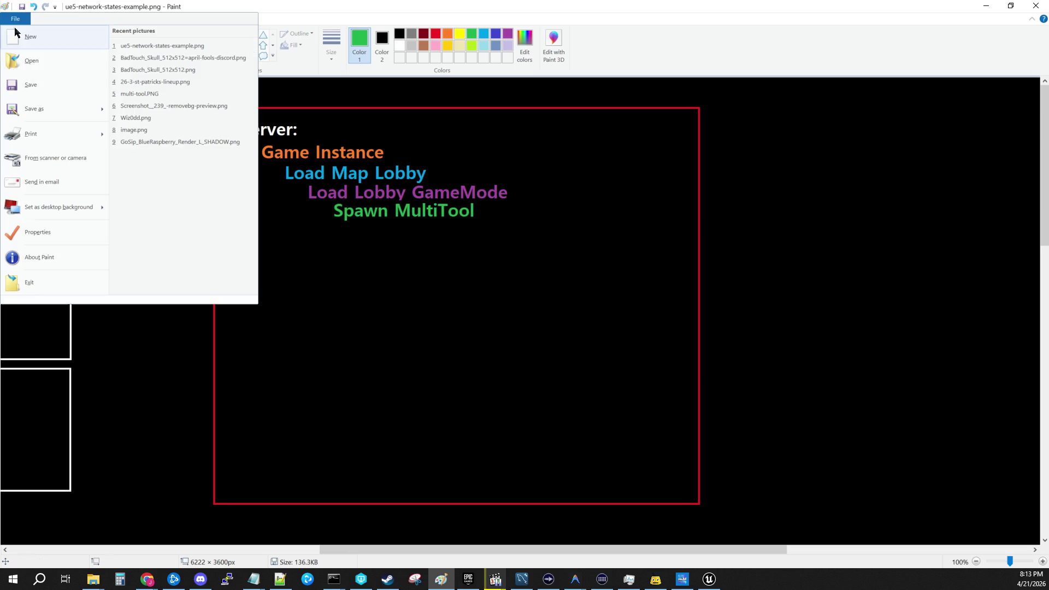
{"action": "left_click", "coordinate": [23, 87]}
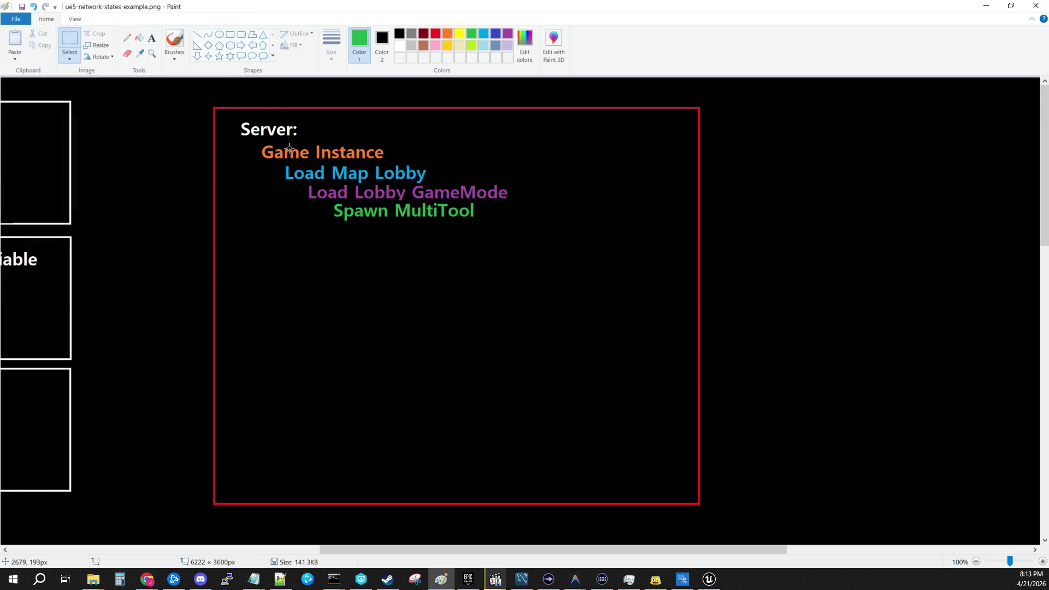
Type 'Player 1 Slot 1: MultiTool' in orange below Spawn MultiTool
{"action": "left_click", "coordinate": [446, 35]}
{"action": "left_click", "coordinate": [152, 38]}
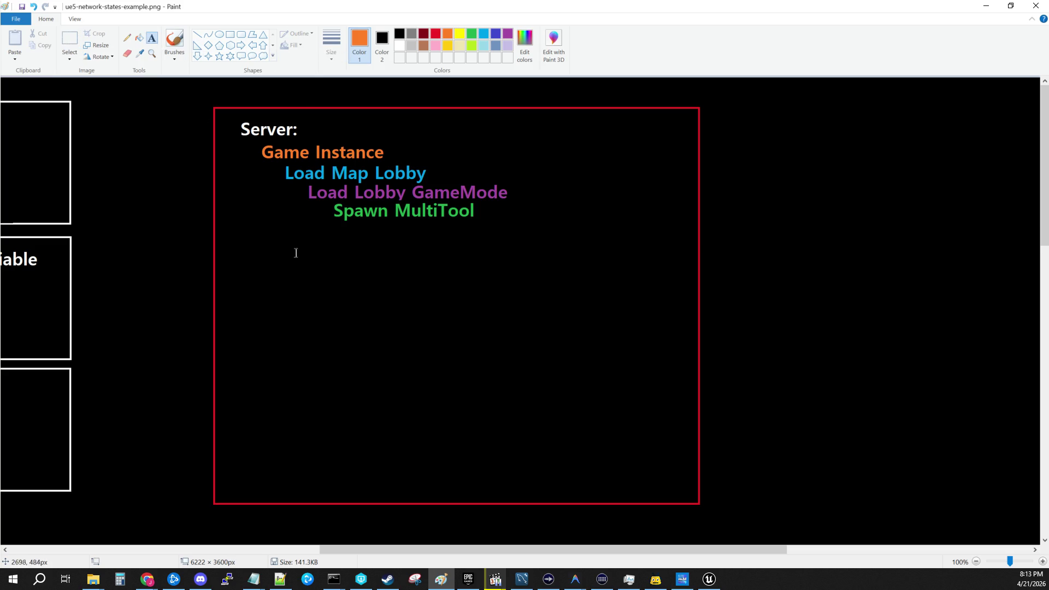
{"action": "left_click", "coordinate": [241, 243]}
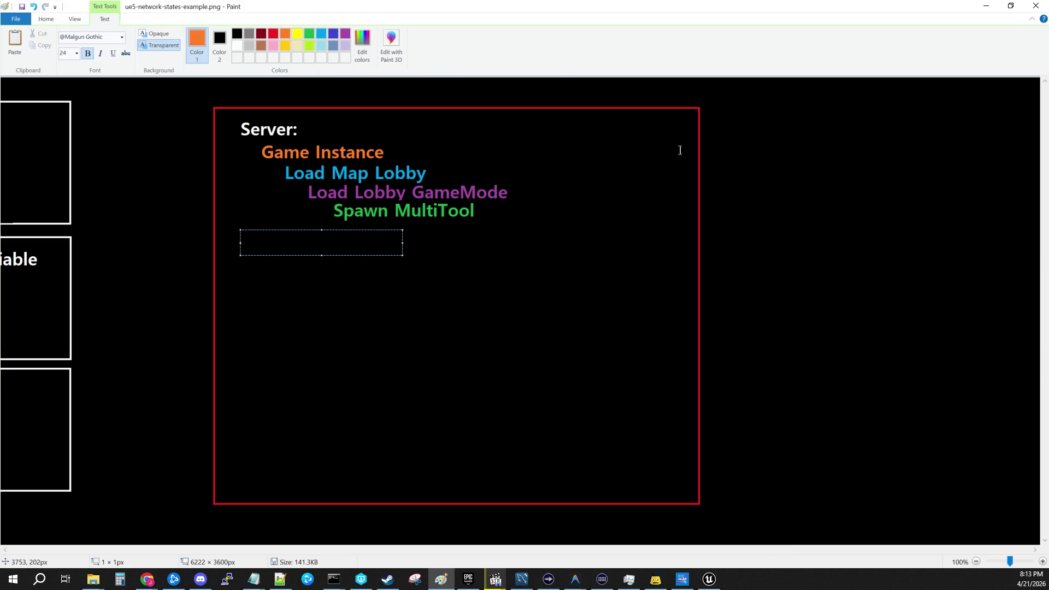
{"action": "type", "text": "Player 1 To"}
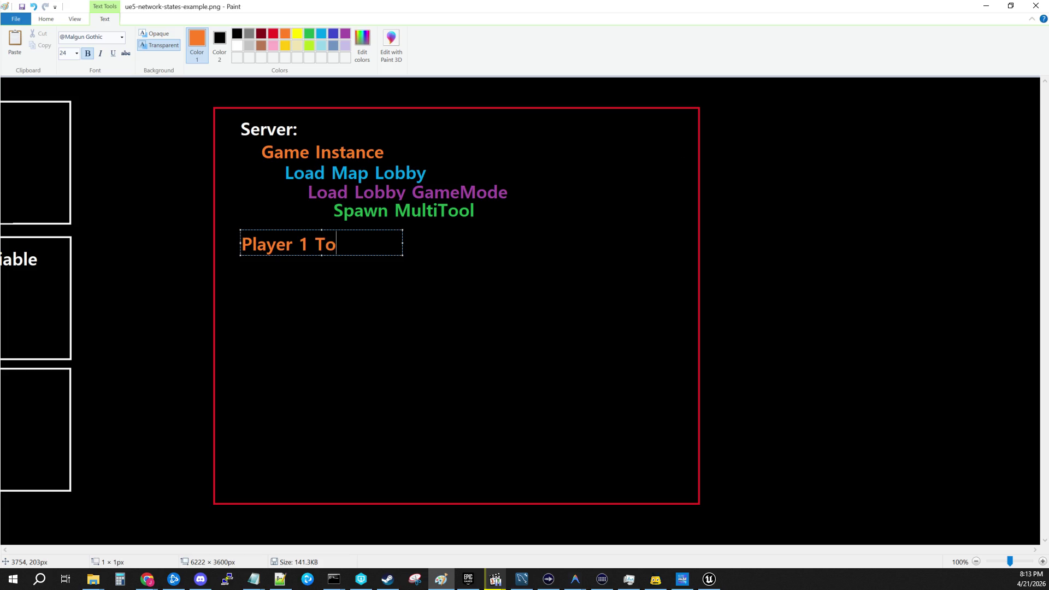
{"action": "key", "text": "BackSpace"}
{"action": "key", "text": "BackSpace"}
{"action": "type", "text": "SLot"}
{"action": "key", "text": "BackSpace"}
{"action": "key", "text": "BackSpace"}
{"action": "key", "text": "BackSpace"}
{"action": "type", "text": "lot 1"}
{"action": "type", "text": " Multu"}
{"action": "key", "text": "BackSpace"}
{"action": "type", "text": "i"}
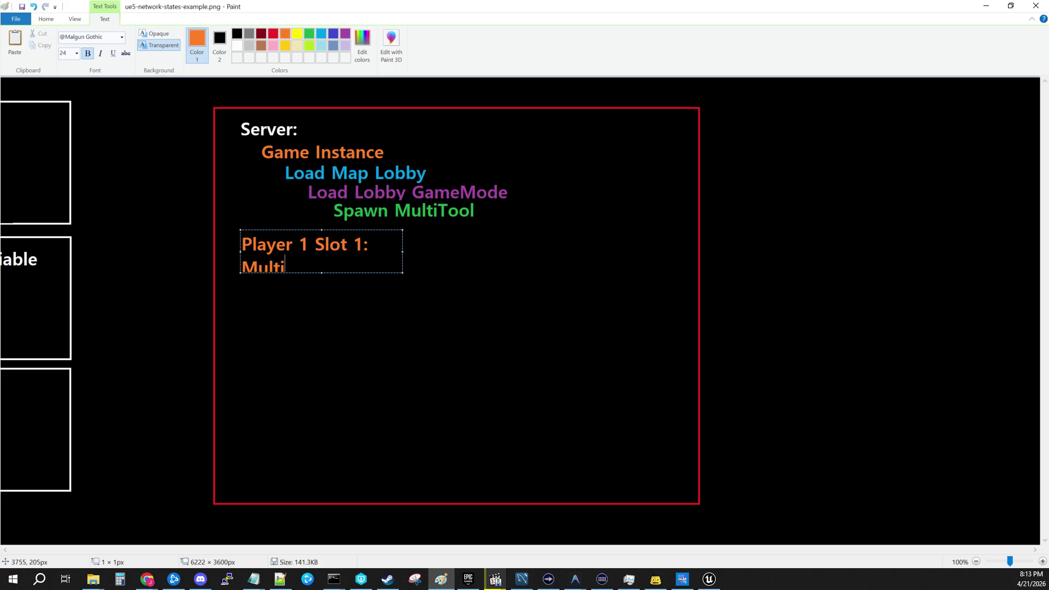
{"action": "type", "text": "Tool"}
Widen the Player 1 line onto one row and shift it up to align with Game Instance
{"action": "left_click_drag", "start_coordinate": [403, 249], "coordinate": [495, 248]}
{"action": "left_click_drag", "start_coordinate": [353, 271], "coordinate": [371, 264]}
{"action": "left_click", "coordinate": [365, 281]}
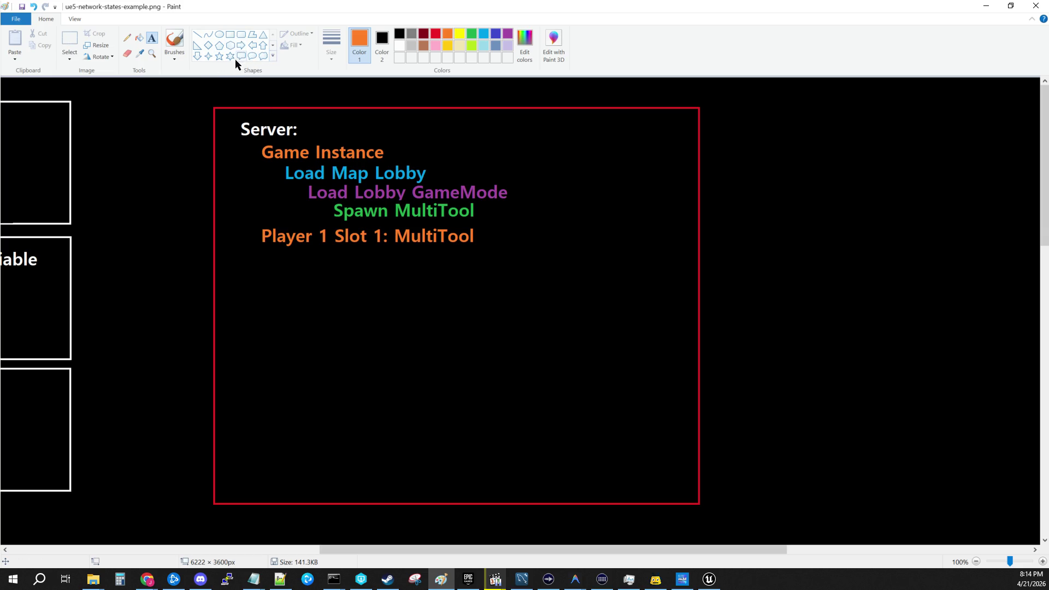
Choose white as the outline colour, discarding a trial hexagon around the lines
{"action": "left_click", "coordinate": [230, 45]}
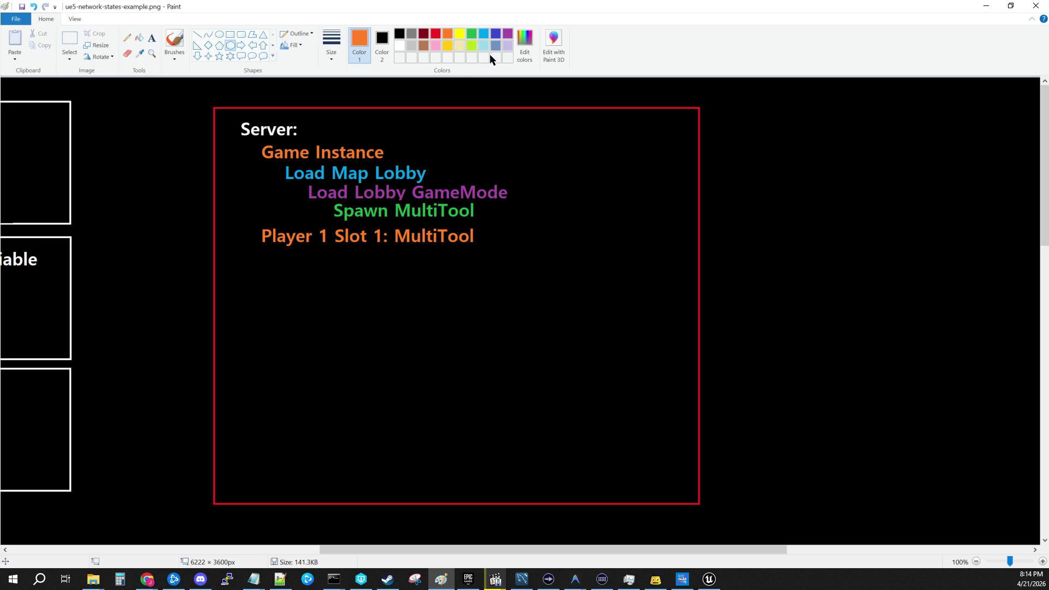
{"action": "left_click", "coordinate": [504, 46]}
{"action": "left_click", "coordinate": [406, 41]}
{"action": "left_click", "coordinate": [397, 47]}
{"action": "mouse_move", "coordinate": [237, 212]}
{"action": "left_mouse_down"}
{"action": "mouse_move", "coordinate": [467, 248]}
{"action": "mouse_move", "coordinate": [511, 274]}
{"action": "mouse_move", "coordinate": [461, 270]}
{"action": "mouse_move", "coordinate": [468, 259]}
{"action": "left_mouse_up"}
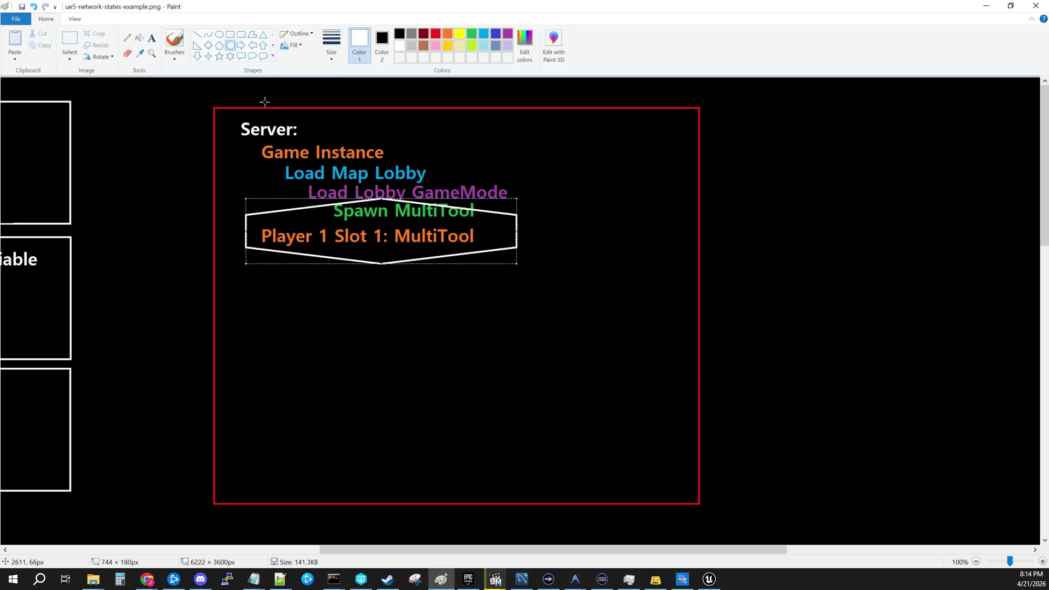
{"action": "key", "text": "ctrl+z"}
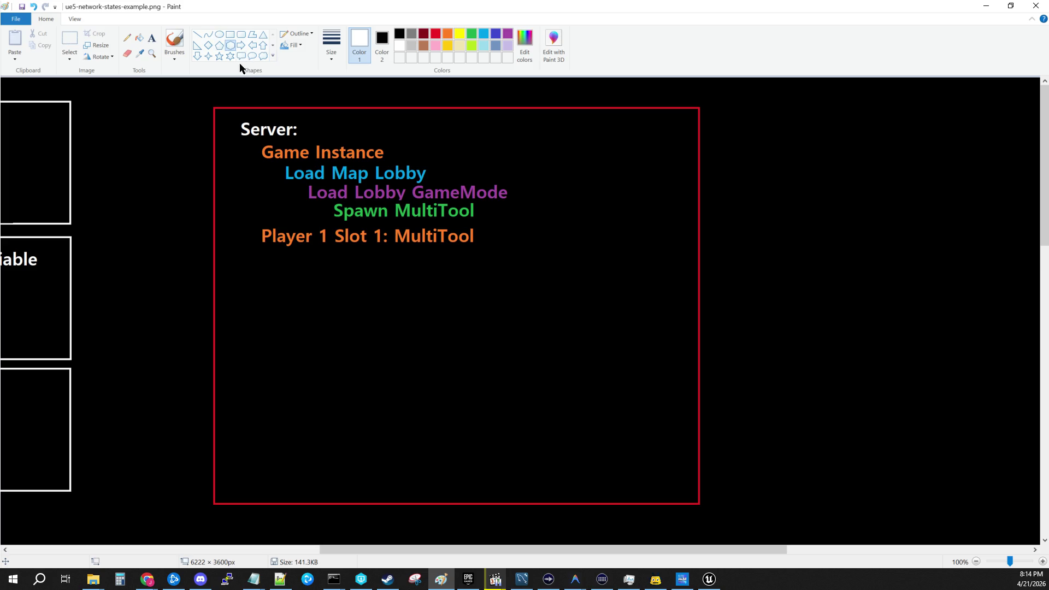
Draw a white rounded rectangle around both MultiTool lines and save the image
{"action": "left_click", "coordinate": [242, 35]}
{"action": "mouse_move", "coordinate": [236, 199]}
{"action": "left_mouse_down"}
{"action": "mouse_move", "coordinate": [503, 256]}
{"action": "mouse_move", "coordinate": [463, 237]}
{"action": "left_mouse_up"}
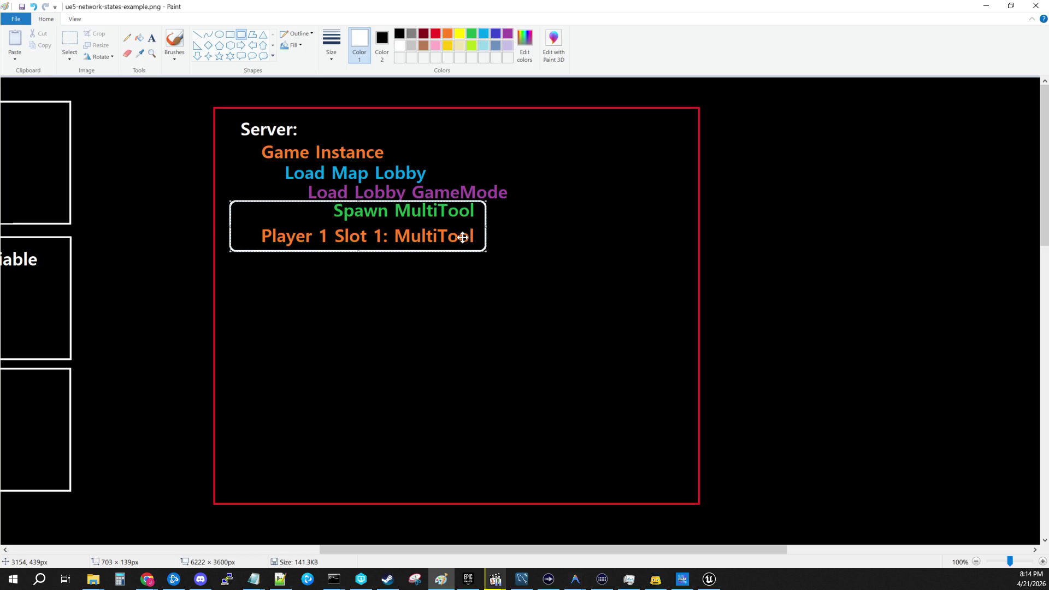
{"action": "left_click", "coordinate": [490, 301]}
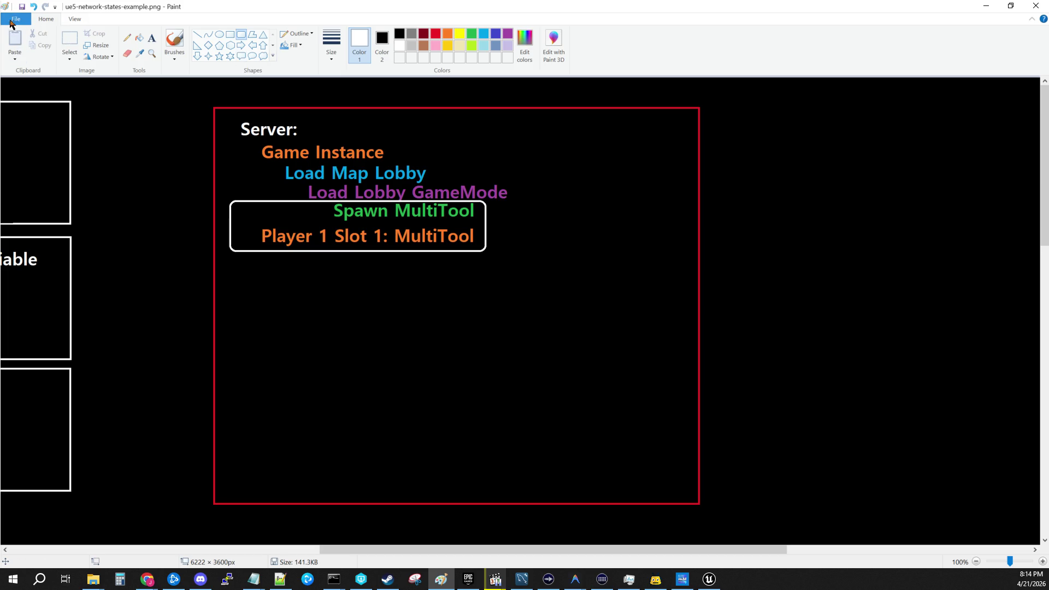
{"action": "left_click", "coordinate": [12, 21]}
{"action": "left_click", "coordinate": [39, 84]}
Add a turquoise 'Load Map Shop' label below the framed MultiTool lines and save
{"action": "left_click", "coordinate": [484, 34]}
{"action": "left_click", "coordinate": [152, 37]}
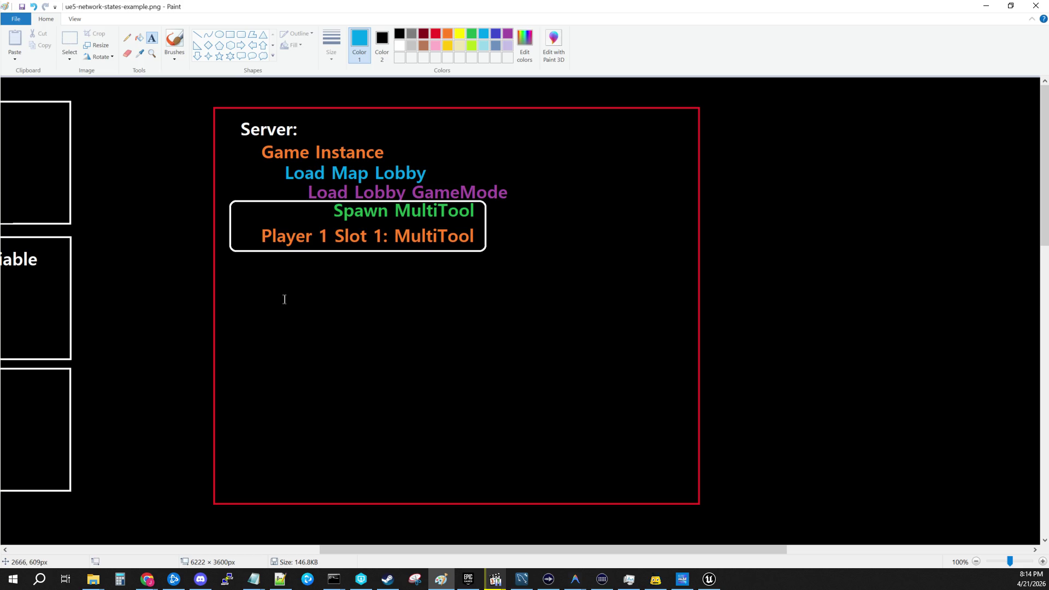
{"action": "left_click", "coordinate": [285, 290]}
{"action": "type", "text": "Load Ship Map"}
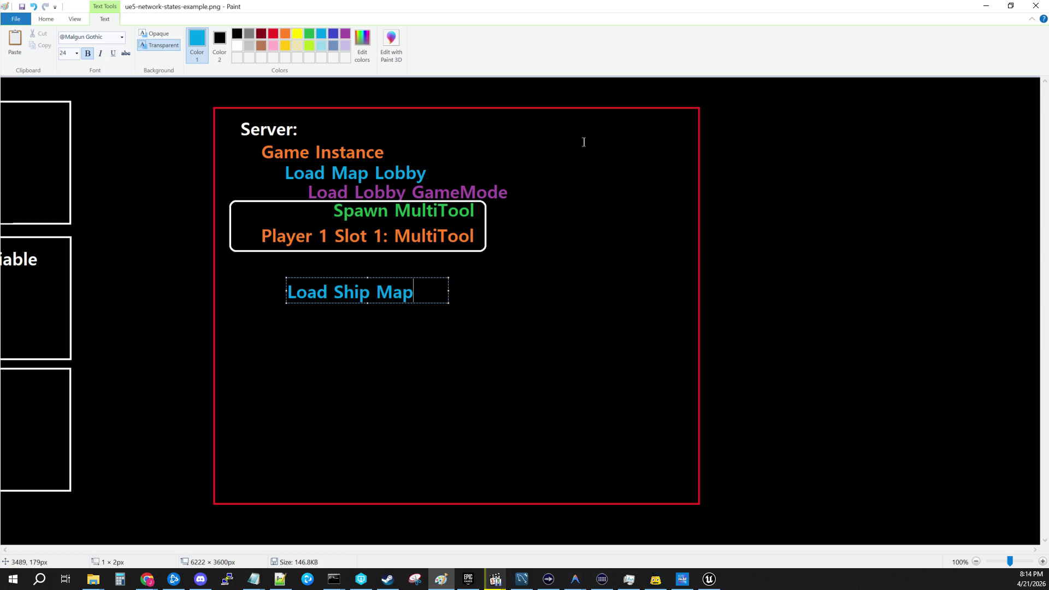
{"action": "key", "text": "BackSpace"}
{"action": "key", "text": "BackSpace"}
{"action": "key", "text": "BackSpace"}
{"action": "key", "text": "BackSpace"}
{"action": "key", "text": "BackSpace"}
{"action": "key", "text": "BackSpace"}
{"action": "type", "text": "Mao S"}
{"action": "key", "text": "BackSpace"}
{"action": "key", "text": "BackSpace"}
{"action": "type", "text": "p"}
{"action": "key", "text": "BackSpace"}
{"action": "key", "text": "BackSpace"}
{"action": "type", "text": "p Shop"}
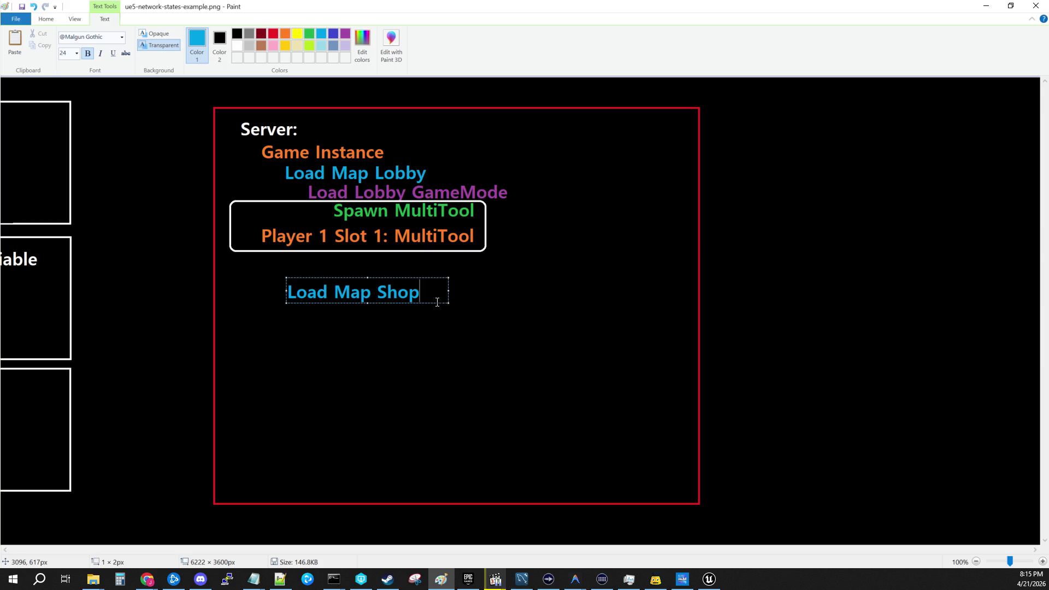
{"action": "mouse_move", "coordinate": [432, 303]}
{"action": "left_mouse_down"}
{"action": "mouse_move", "coordinate": [437, 296]}
{"action": "mouse_move", "coordinate": [435, 313]}
{"action": "left_mouse_up"}
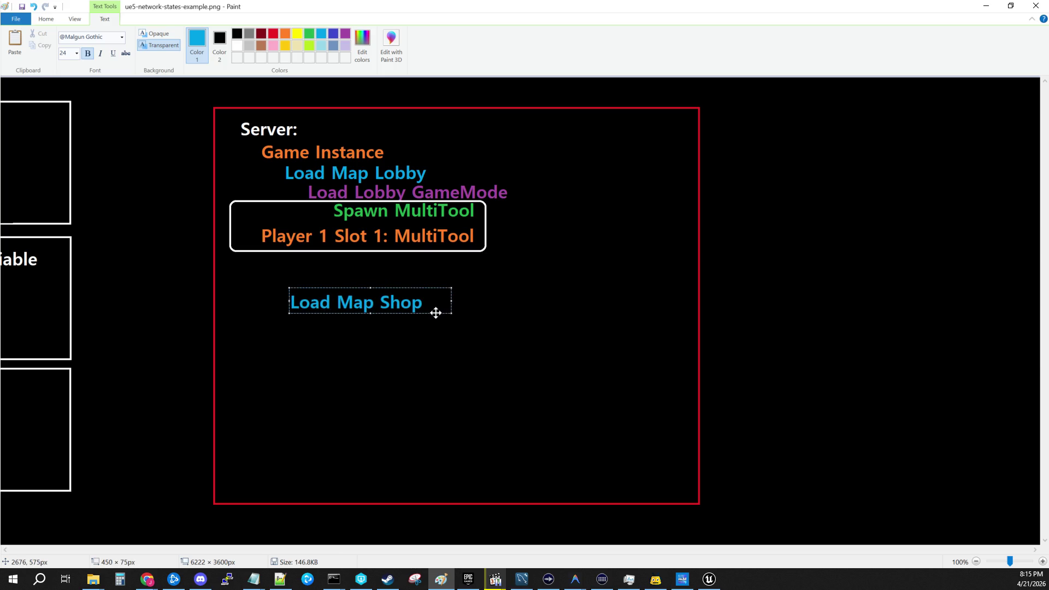
{"action": "left_click", "coordinate": [535, 260]}
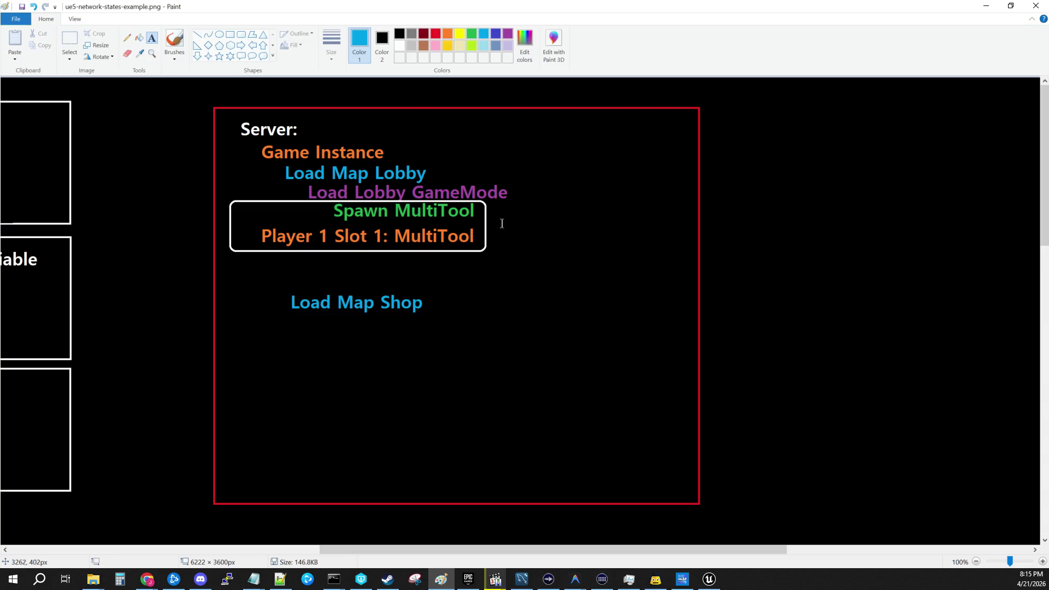
{"action": "left_click", "coordinate": [15, 19]}
{"action": "left_click", "coordinate": [26, 84]}
Replace the misspelled label with 'Load Map Ship', aligned below the framed lines
{"action": "left_click", "coordinate": [69, 39]}
{"action": "left_click_drag", "start_coordinate": [265, 282], "coordinate": [481, 340]}
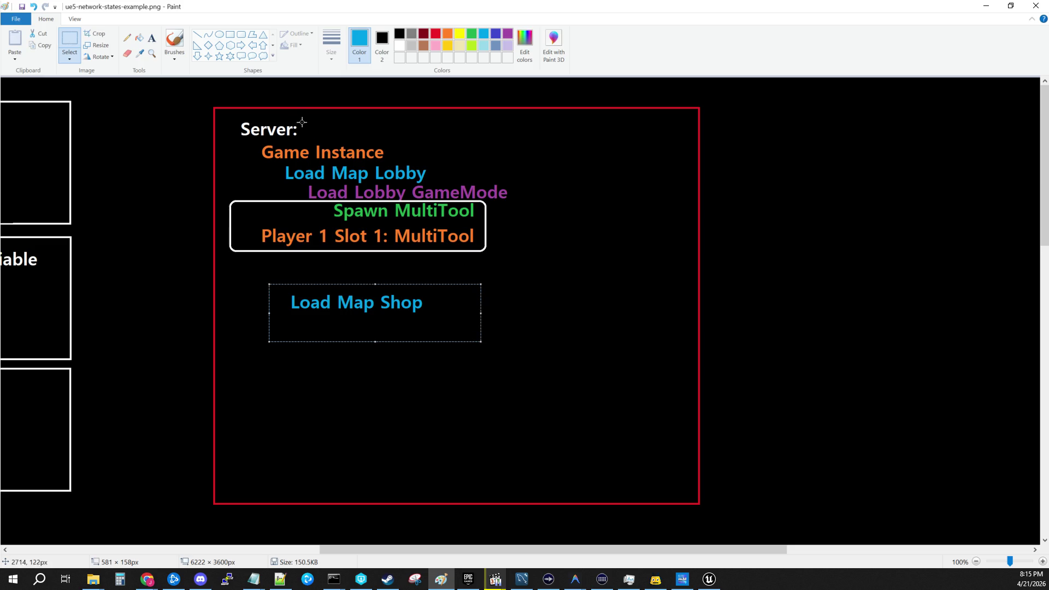
{"action": "key", "text": "Delete"}
{"action": "left_click", "coordinate": [151, 38]}
{"action": "left_click", "coordinate": [313, 312]}
{"action": "type", "text": "Load m"}
{"action": "key", "text": "BackSpace"}
{"action": "type", "text": "Map"}
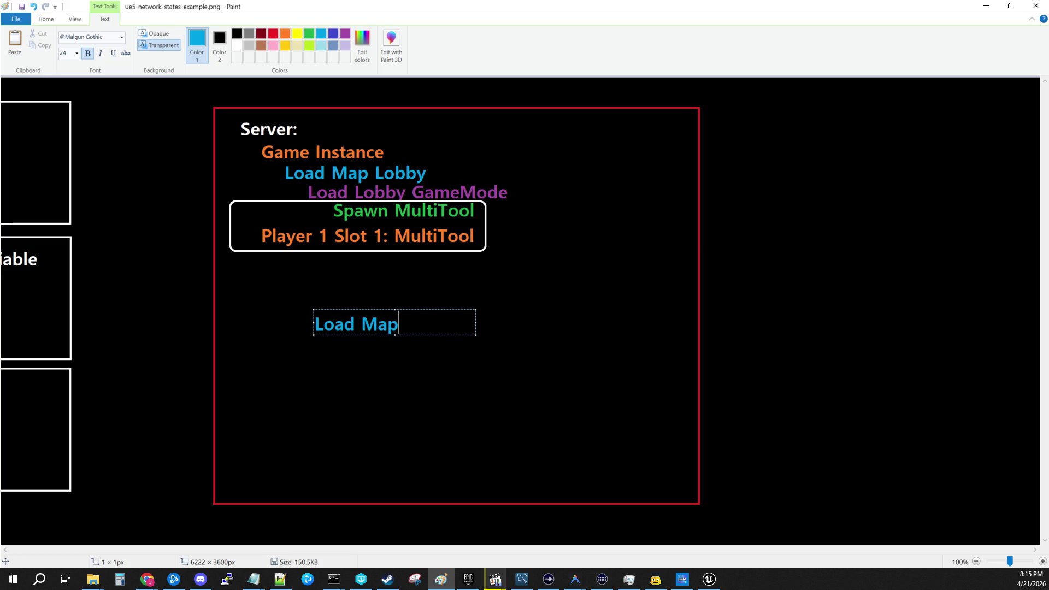
{"action": "type", "text": " Ship"}
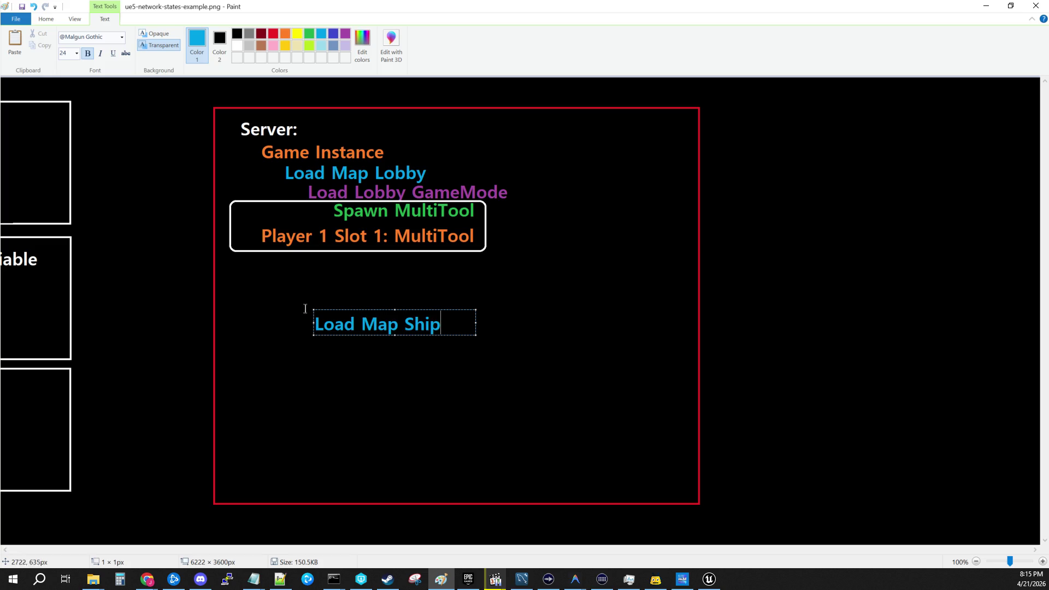
{"action": "mouse_move", "coordinate": [460, 337]}
{"action": "left_mouse_down"}
{"action": "mouse_move", "coordinate": [443, 331]}
{"action": "mouse_move", "coordinate": [431, 306]}
{"action": "left_mouse_up"}
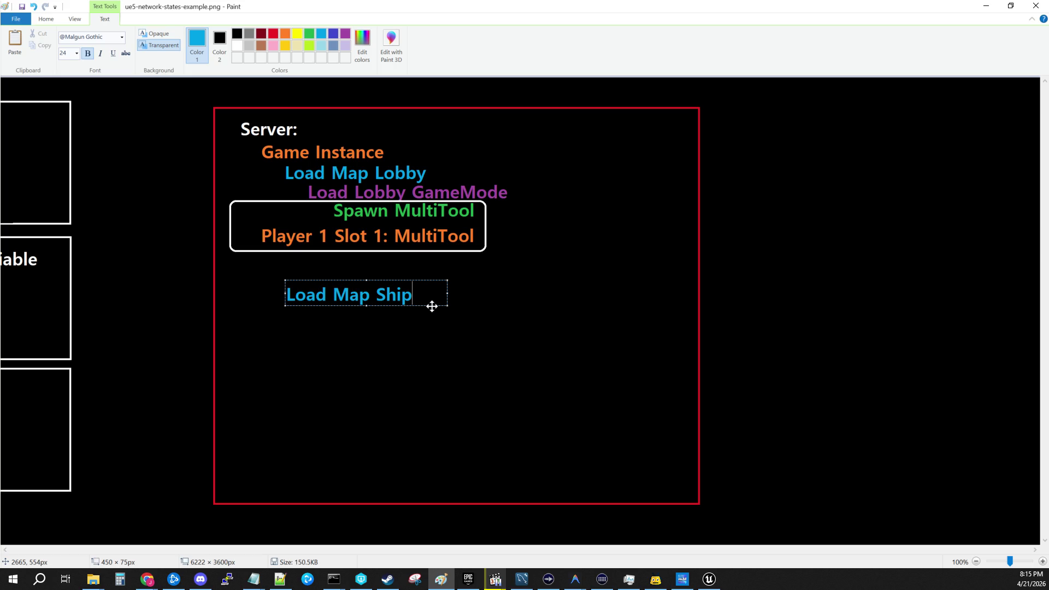
{"action": "left_click", "coordinate": [398, 332]}
{"action": "left_click", "coordinate": [198, 34]}
{"action": "left_click", "coordinate": [412, 34]}
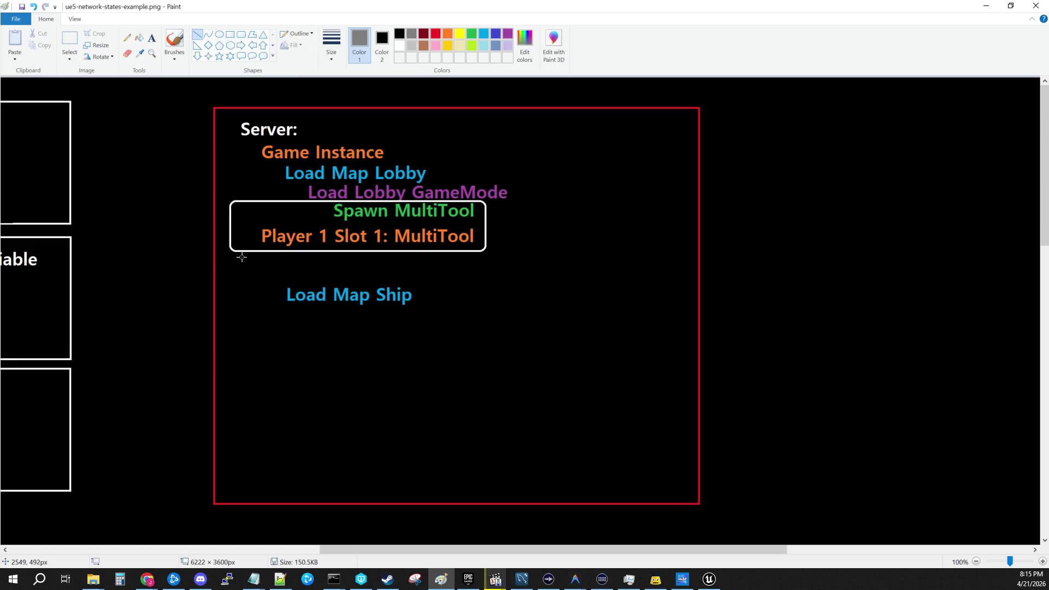
Draw a thick grey horizontal divider above Load Map Ship and save the image
{"action": "left_click", "coordinate": [331, 48]}
{"action": "left_click", "coordinate": [355, 145]}
{"action": "mouse_move", "coordinate": [219, 273]}
{"action": "left_mouse_down"}
{"action": "mouse_move", "coordinate": [609, 264]}
{"action": "mouse_move", "coordinate": [589, 273]}
{"action": "left_mouse_up"}
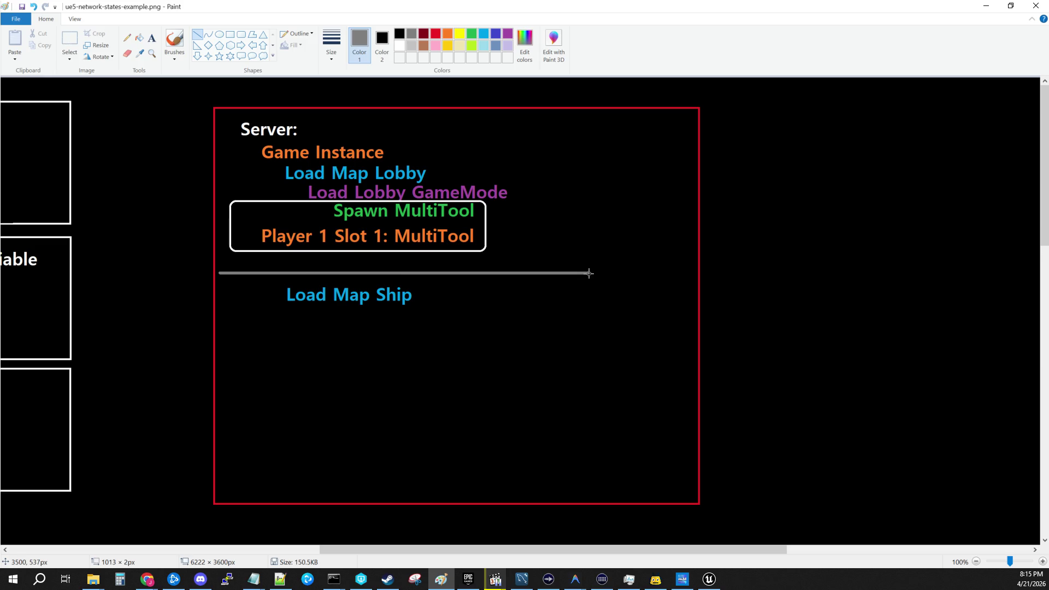
{"action": "left_click", "coordinate": [13, 21]}
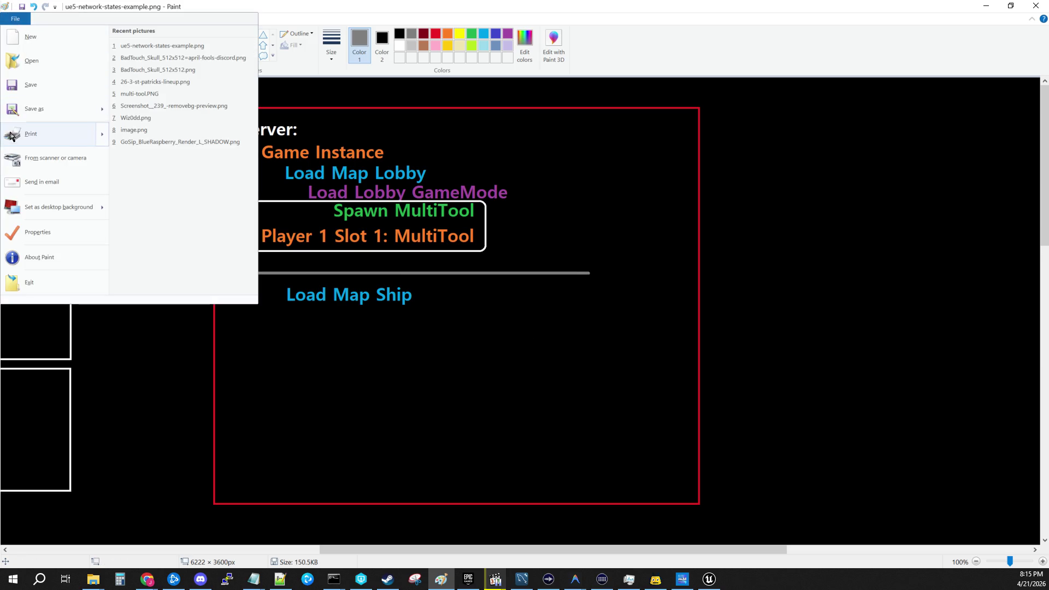
{"action": "left_click", "coordinate": [38, 85]}
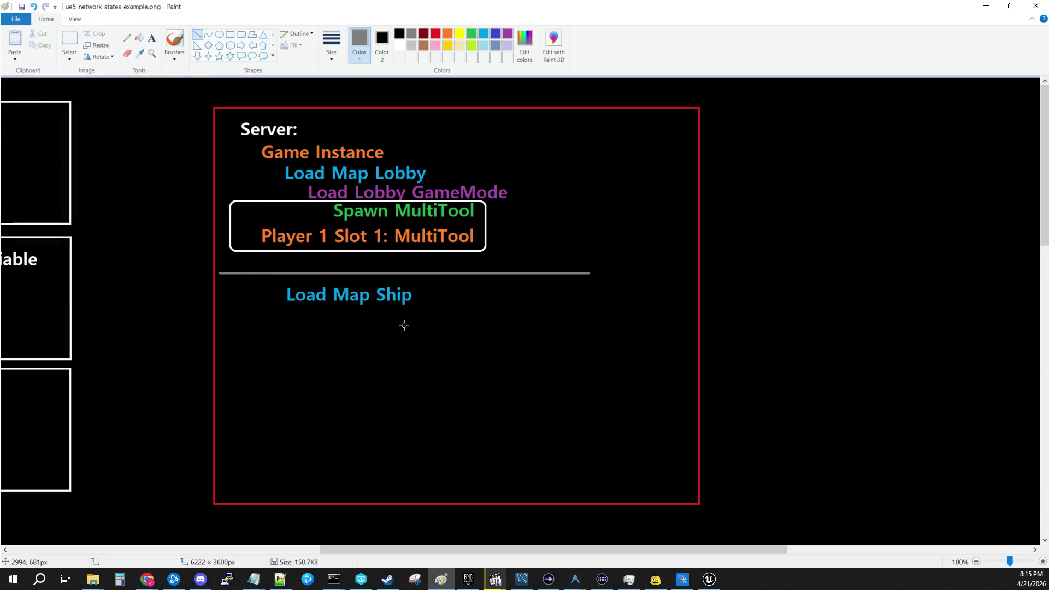
Undo a stray line near Load Map Lobby, then select and deselect the lobby lines
{"action": "left_click_drag", "start_coordinate": [279, 161], "coordinate": [375, 191]}
{"action": "key", "text": "ctrl+z"}
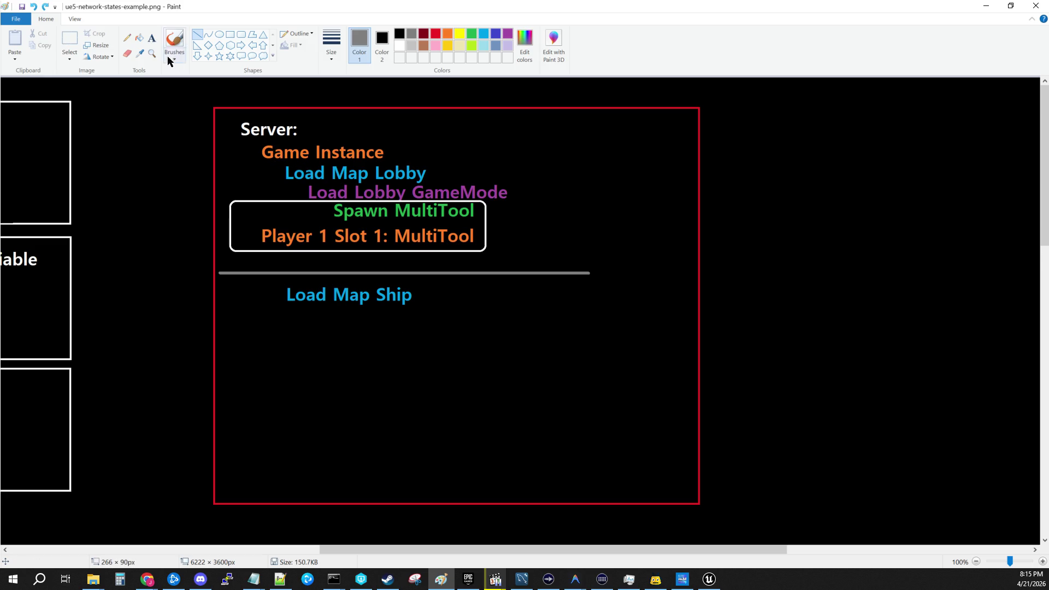
{"action": "left_click", "coordinate": [69, 43]}
{"action": "mouse_move", "coordinate": [277, 166]}
{"action": "left_mouse_down"}
{"action": "mouse_move", "coordinate": [303, 191]}
{"action": "mouse_move", "coordinate": [538, 219]}
{"action": "left_mouse_up"}
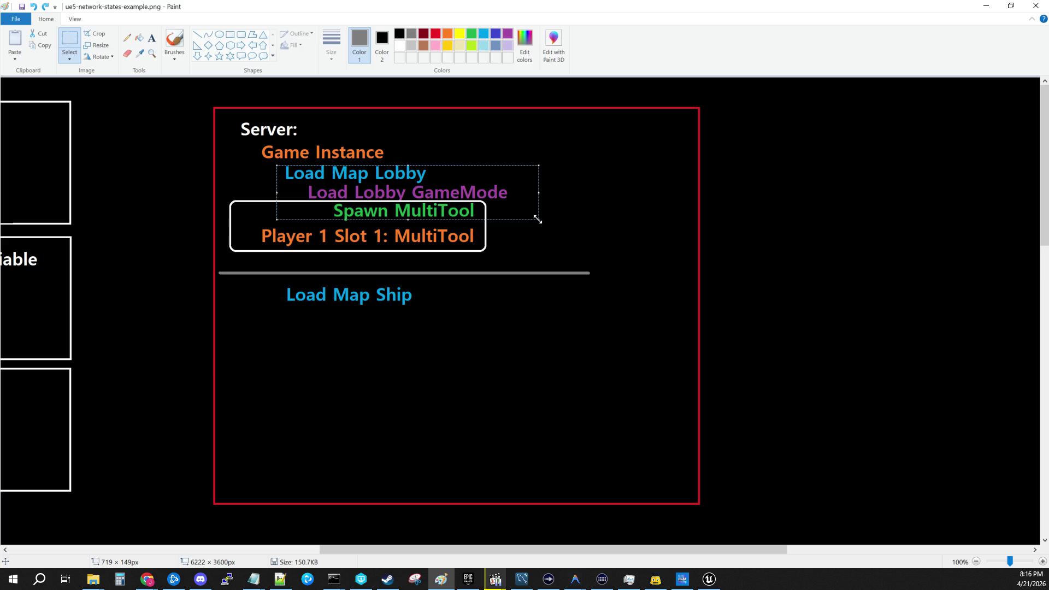
{"action": "left_click", "coordinate": [528, 245]}
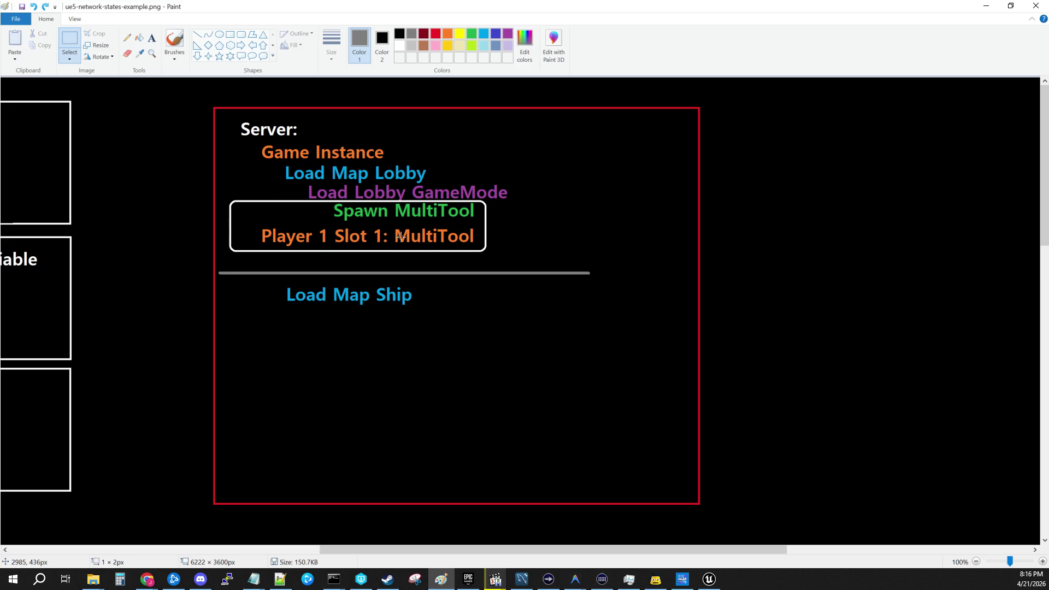
Paste the green MultiTool word over the orange MultiTool in the Player 1 Slot 1 line and save
{"action": "left_click", "coordinate": [71, 47]}
{"action": "left_click_drag", "start_coordinate": [394, 219], "coordinate": [475, 201]}
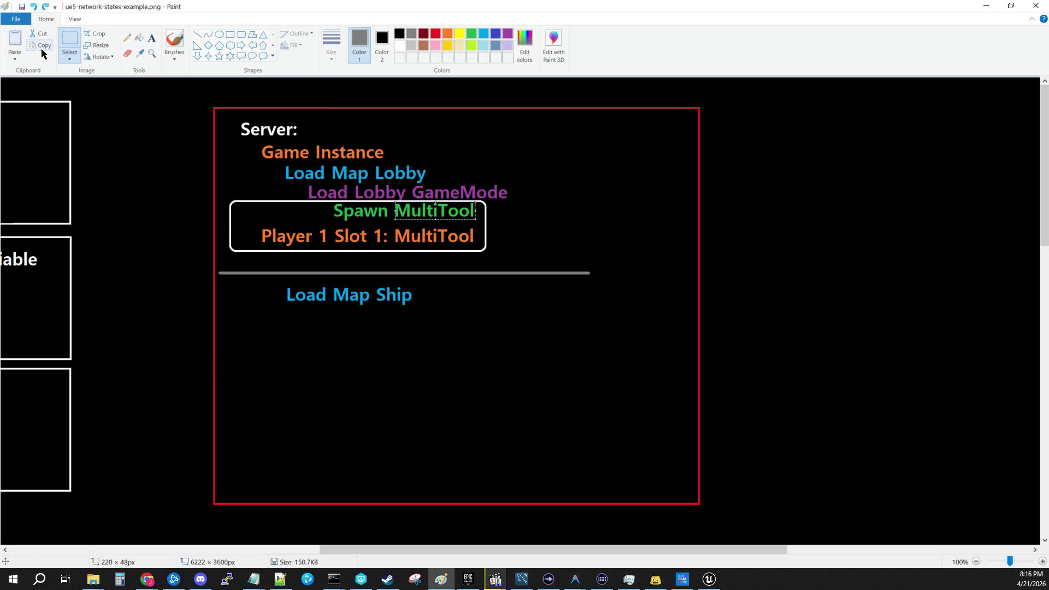
{"action": "left_click", "coordinate": [14, 41]}
{"action": "mouse_move", "coordinate": [25, 87]}
{"action": "left_mouse_down"}
{"action": "mouse_move", "coordinate": [297, 219]}
{"action": "mouse_move", "coordinate": [416, 241]}
{"action": "left_mouse_up"}
{"action": "left_click", "coordinate": [495, 327]}
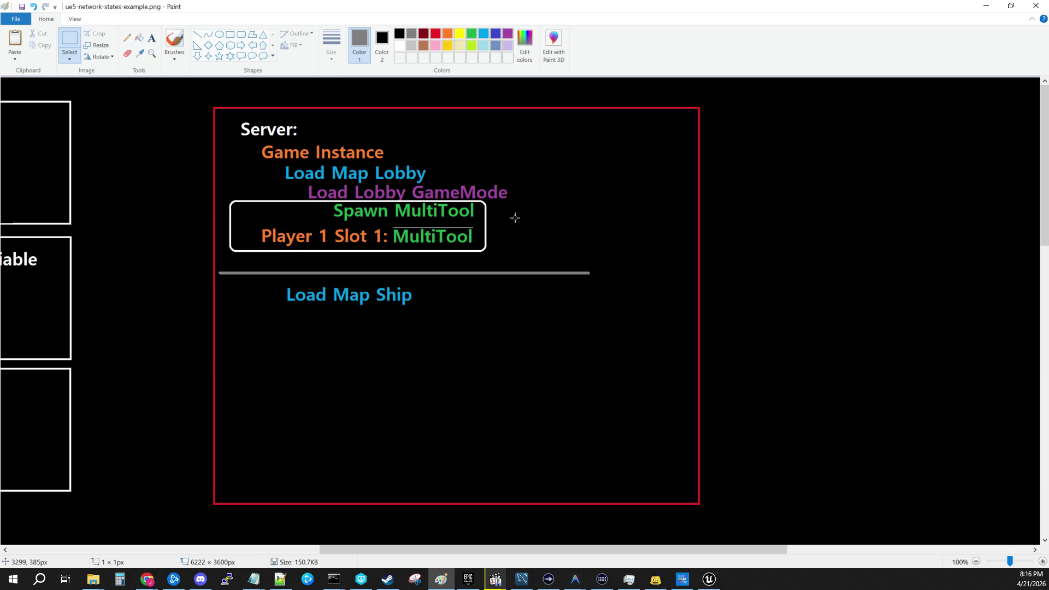
{"action": "left_click", "coordinate": [16, 19]}
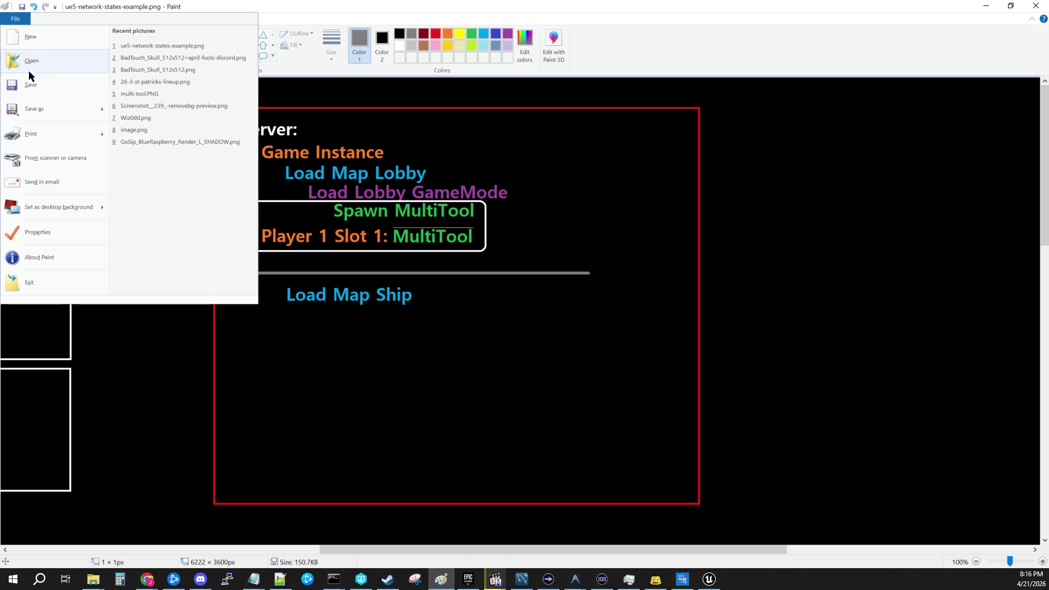
{"action": "left_click", "coordinate": [28, 84]}
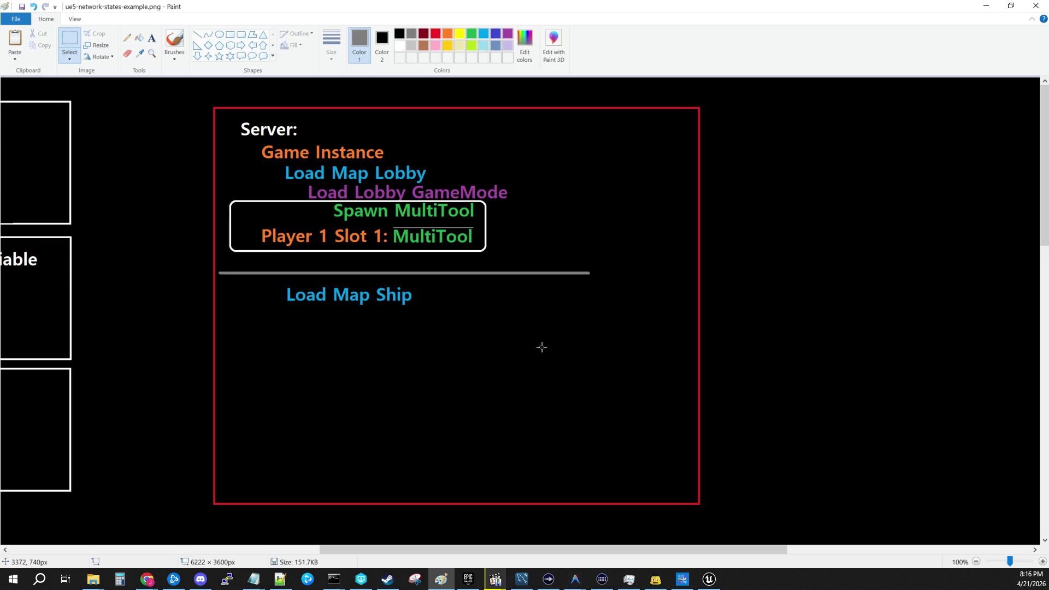
{"action": "left_click", "coordinate": [508, 35]}
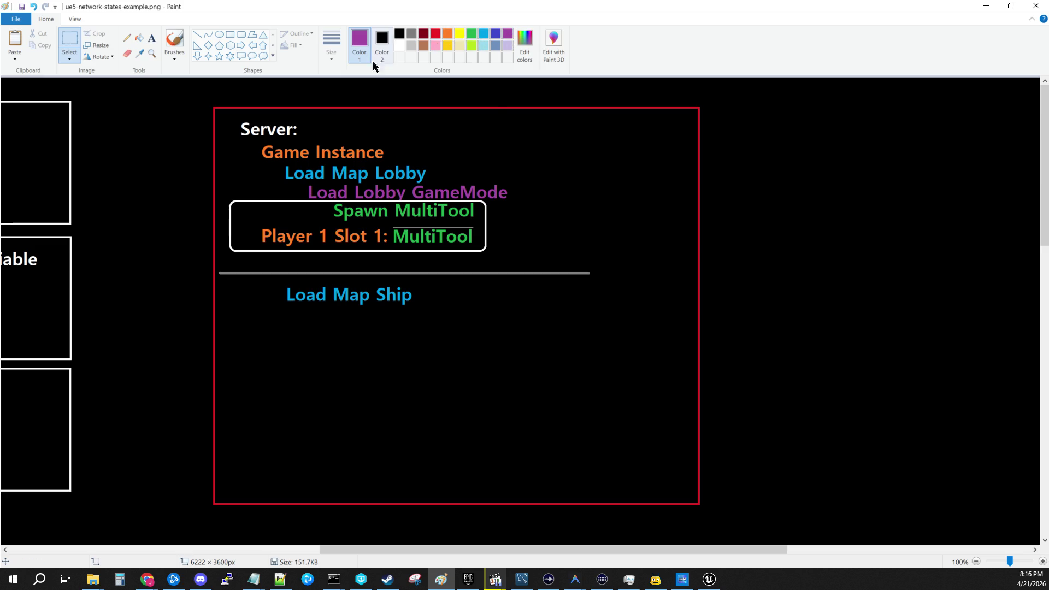
Type 'Load Ship GameMode' in purple under Load Map Ship on one row, shift it left, and save
{"action": "left_click", "coordinate": [152, 38]}
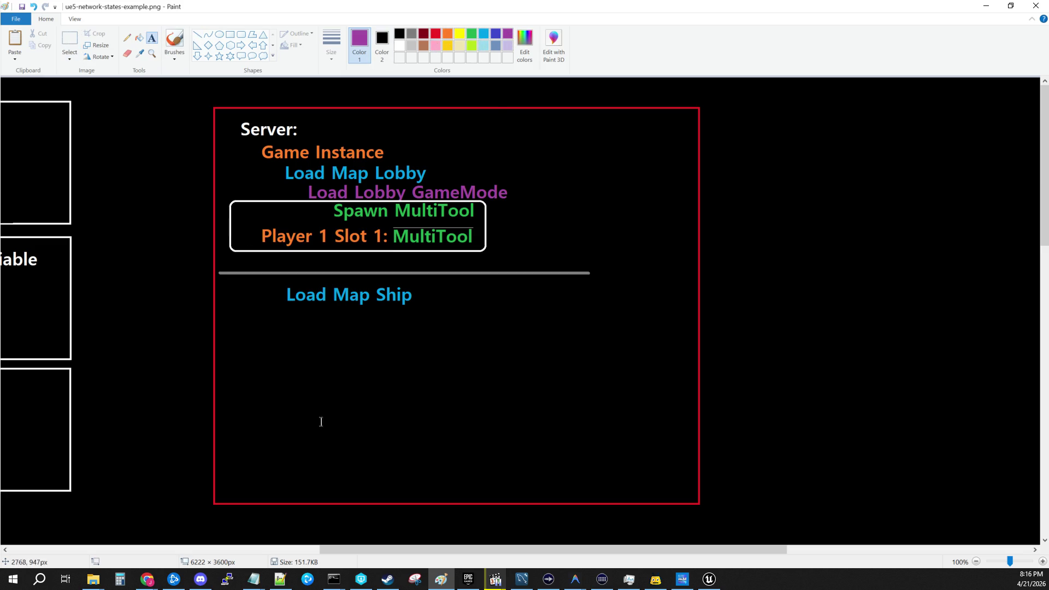
{"action": "left_click", "coordinate": [320, 322]}
{"action": "type", "text": "L"}
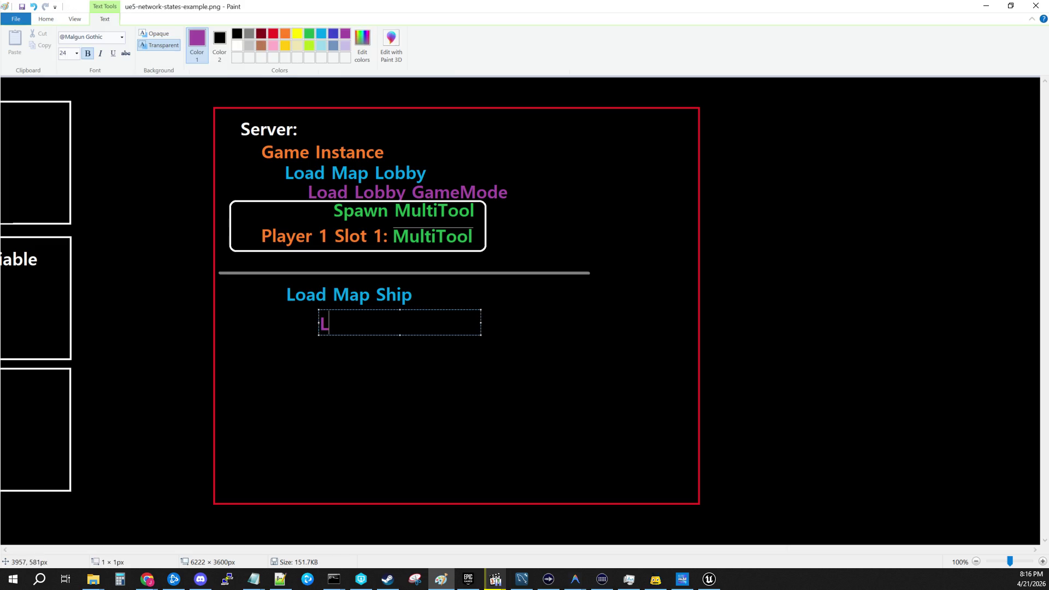
{"action": "type", "text": "oad "}
{"action": "type", "text": "Ship GameMode"}
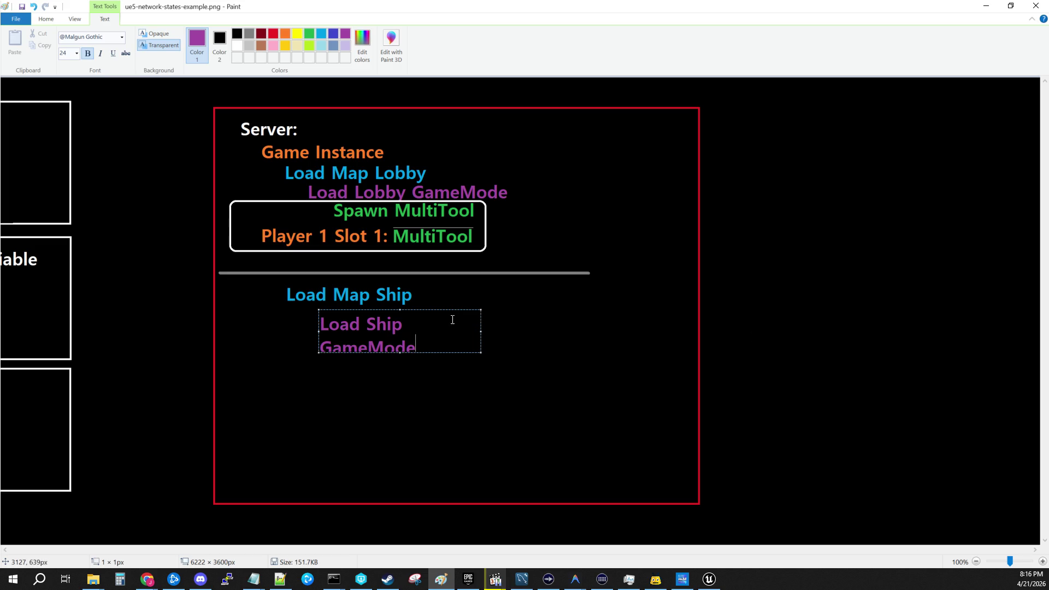
{"action": "left_click_drag", "start_coordinate": [480, 331], "coordinate": [514, 331]}
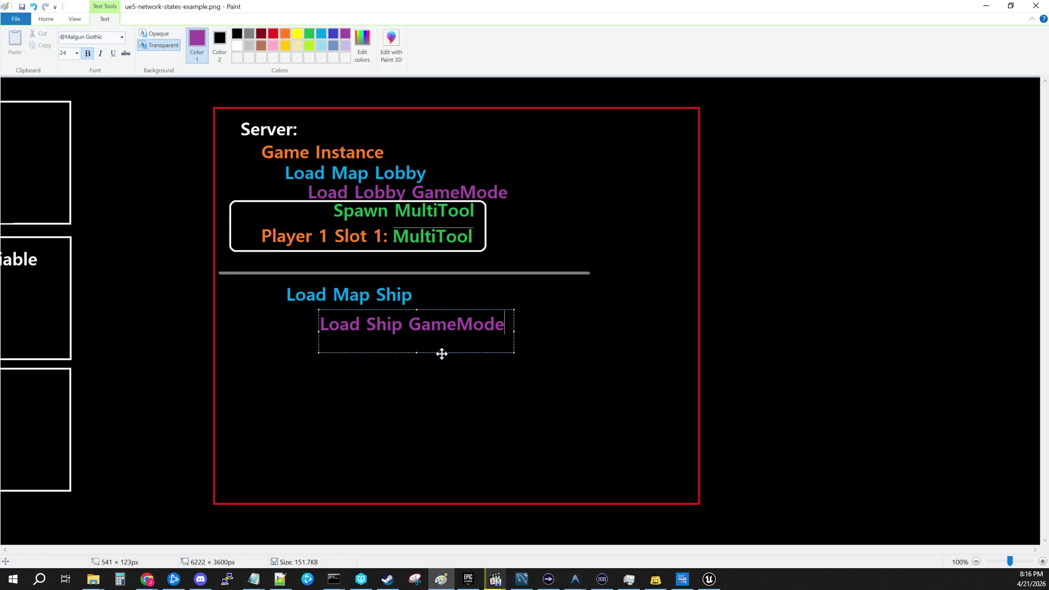
{"action": "left_click", "coordinate": [437, 347]}
{"action": "left_click_drag", "start_coordinate": [439, 352], "coordinate": [427, 347]}
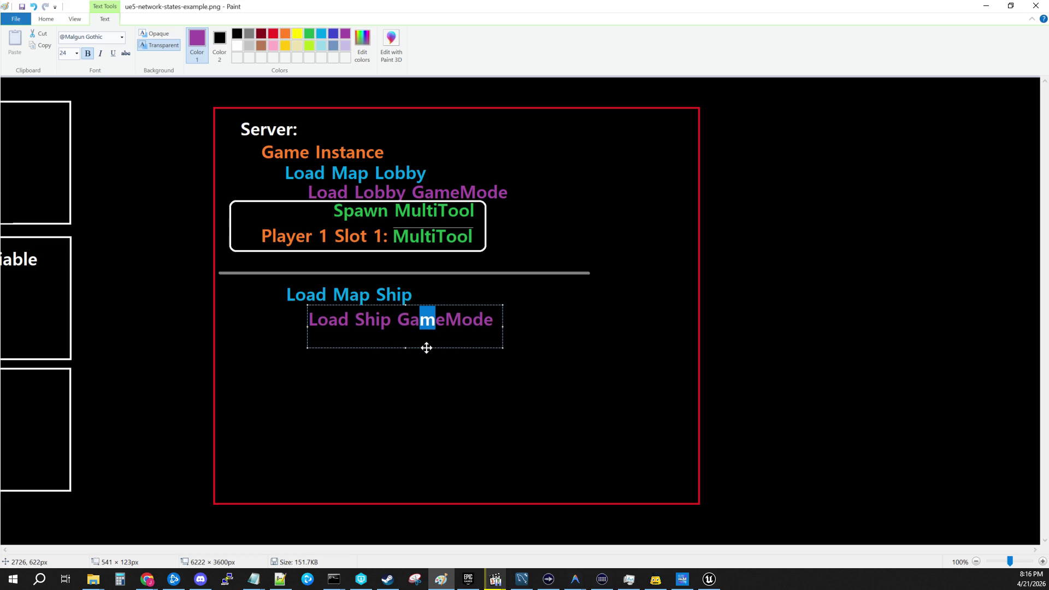
{"action": "left_click", "coordinate": [403, 395]}
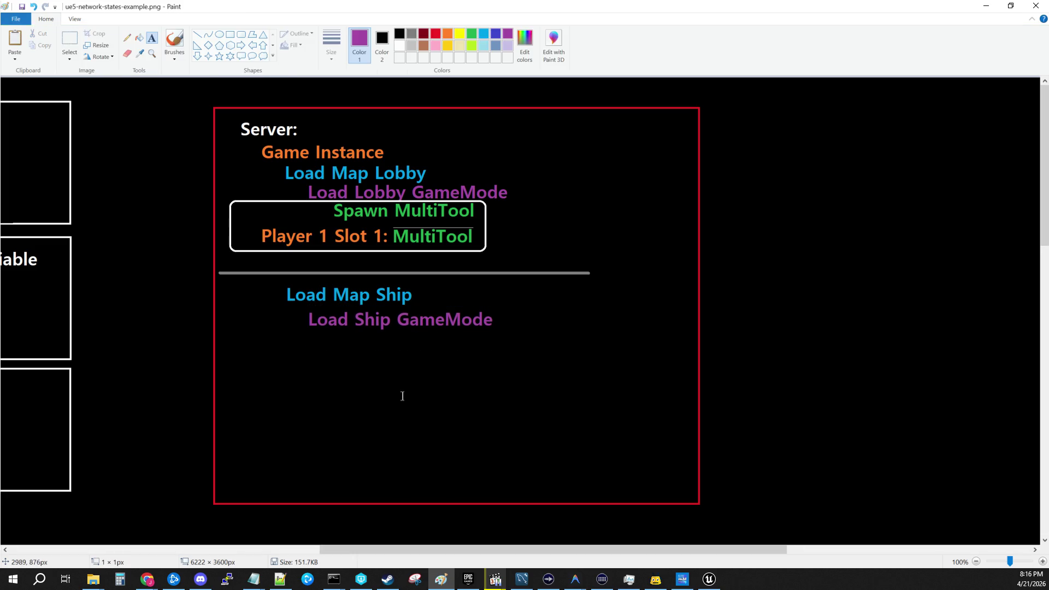
{"action": "left_click", "coordinate": [402, 395]}
{"action": "left_click", "coordinate": [15, 18]}
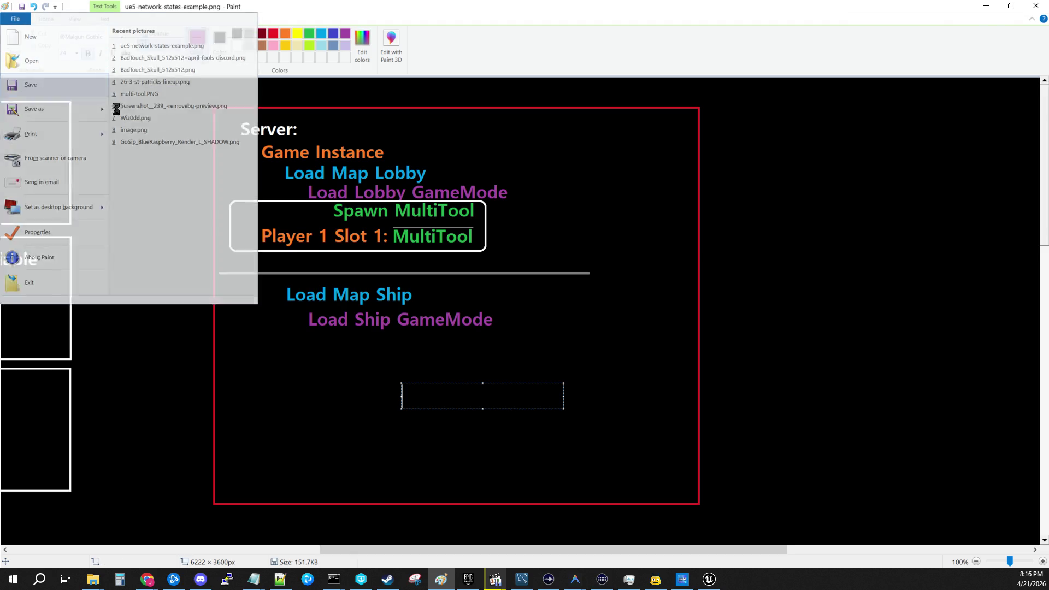
{"action": "left_click", "coordinate": [565, 329]}
{"action": "left_click", "coordinate": [415, 352]}
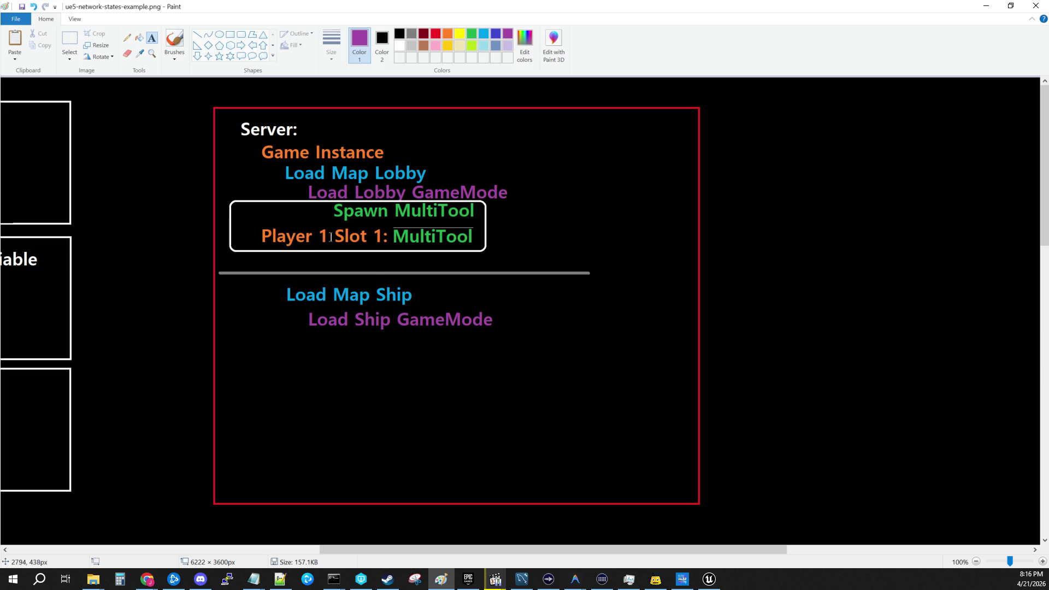
Paste a copy of the Player 1 Slot 1: MultiTool line below Load Ship GameMode and save
{"action": "left_click", "coordinate": [419, 424]}
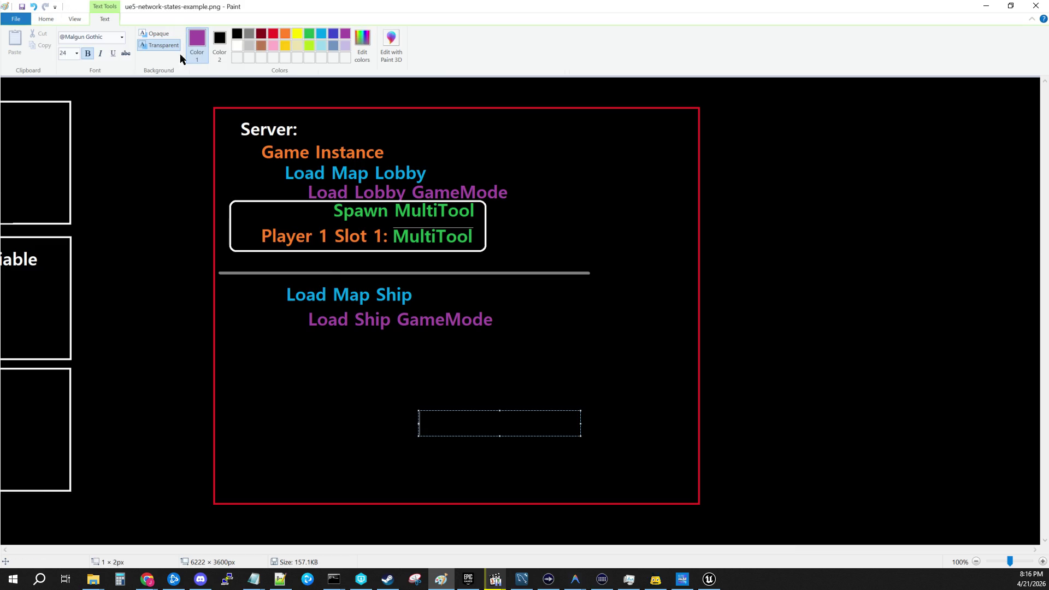
{"action": "left_click", "coordinate": [574, 176]}
{"action": "left_click", "coordinate": [69, 44]}
{"action": "left_click_drag", "start_coordinate": [254, 225], "coordinate": [481, 248]}
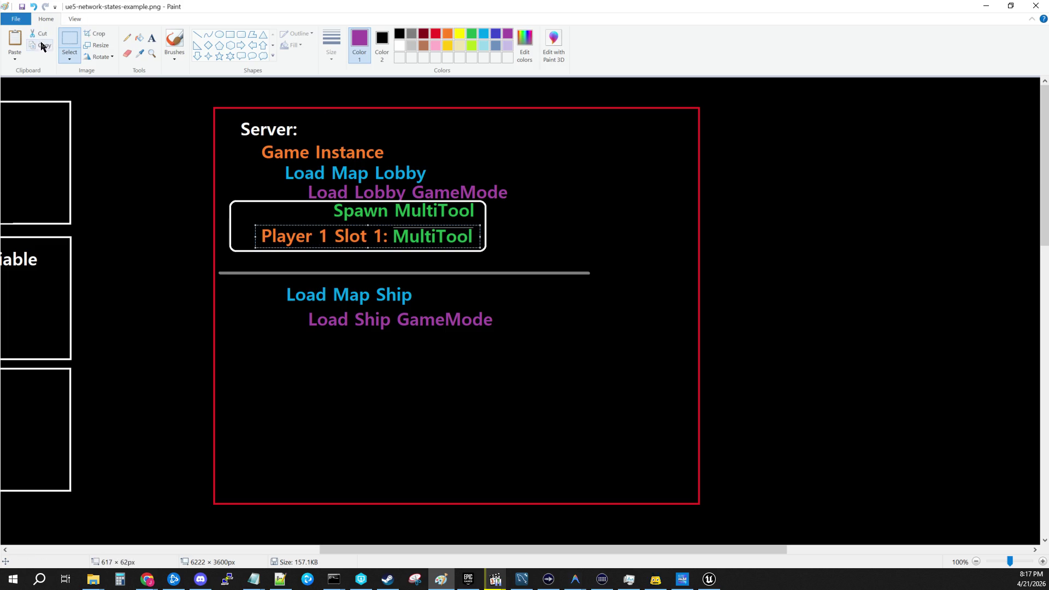
{"action": "left_click", "coordinate": [15, 41]}
{"action": "mouse_move", "coordinate": [103, 87]}
{"action": "left_mouse_down"}
{"action": "mouse_move", "coordinate": [356, 369]}
{"action": "mouse_move", "coordinate": [357, 344]}
{"action": "left_mouse_up"}
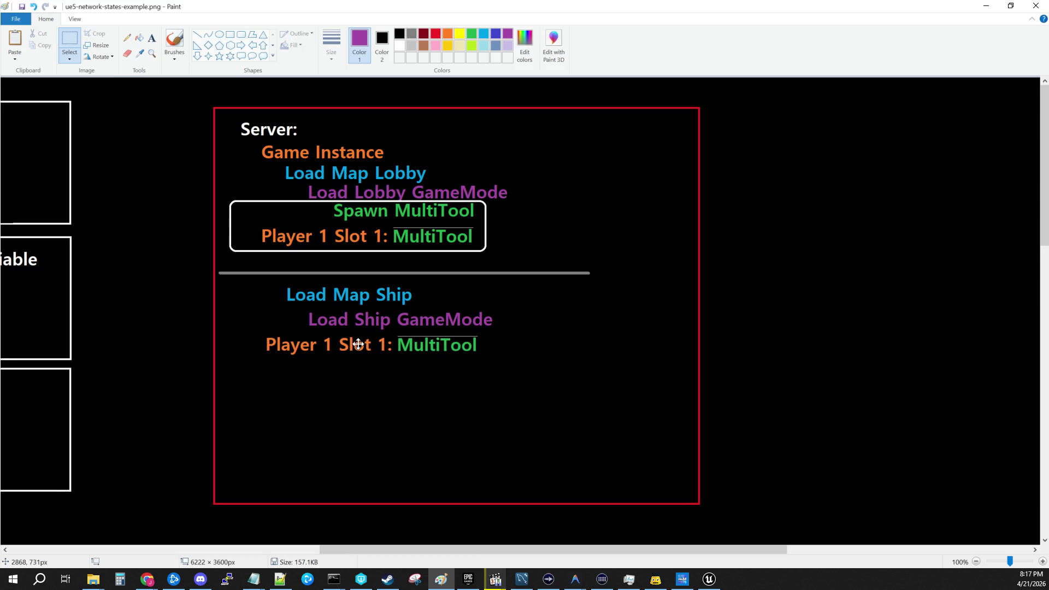
{"action": "left_click", "coordinate": [15, 19]}
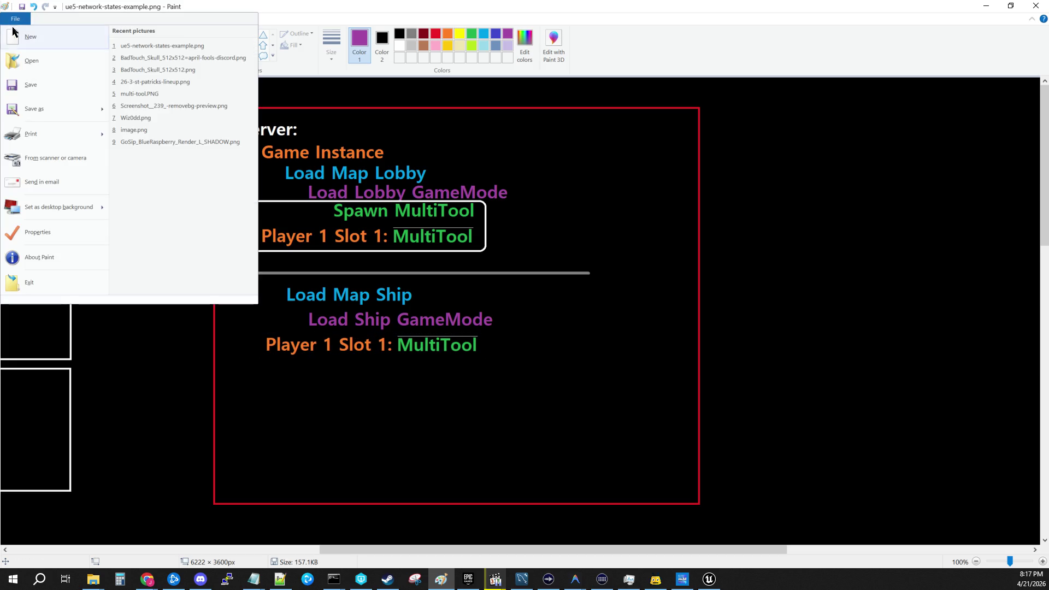
{"action": "left_click", "coordinate": [24, 84]}
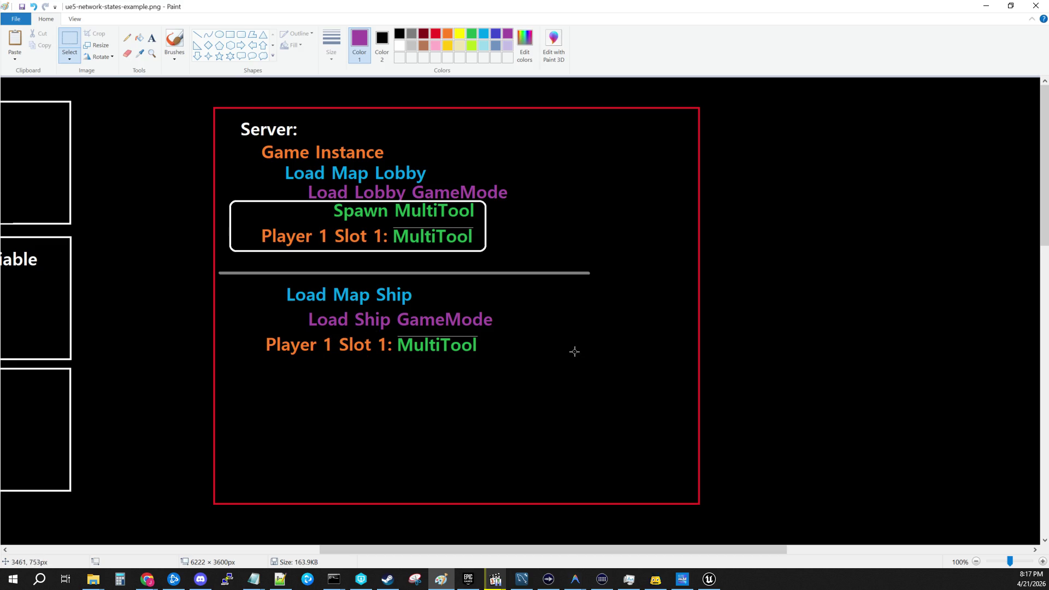
{"action": "left_click_drag", "start_coordinate": [394, 332], "coordinate": [488, 355]}
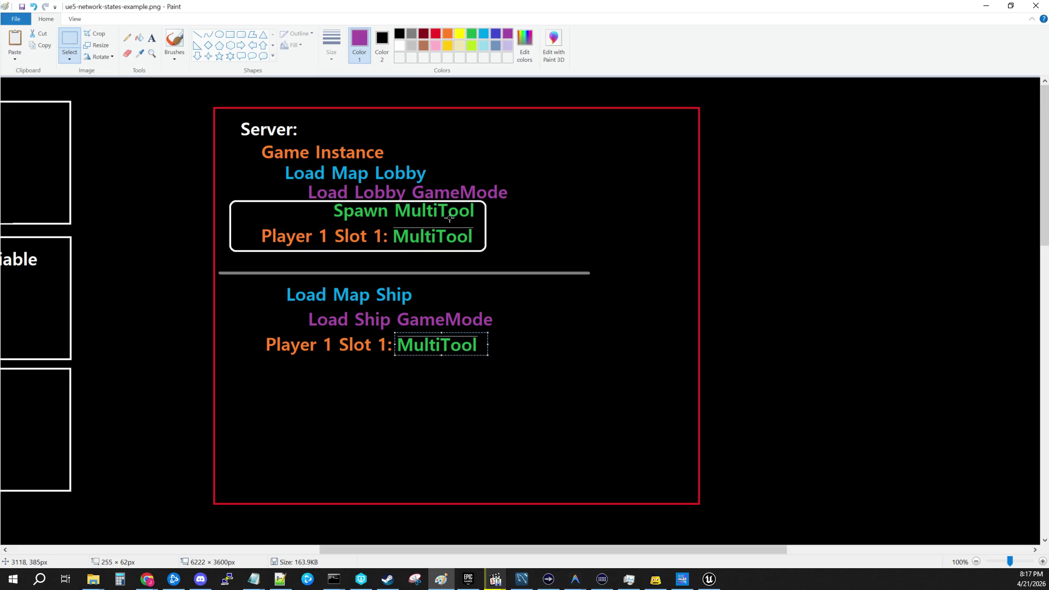
{"action": "left_click", "coordinate": [507, 218]}
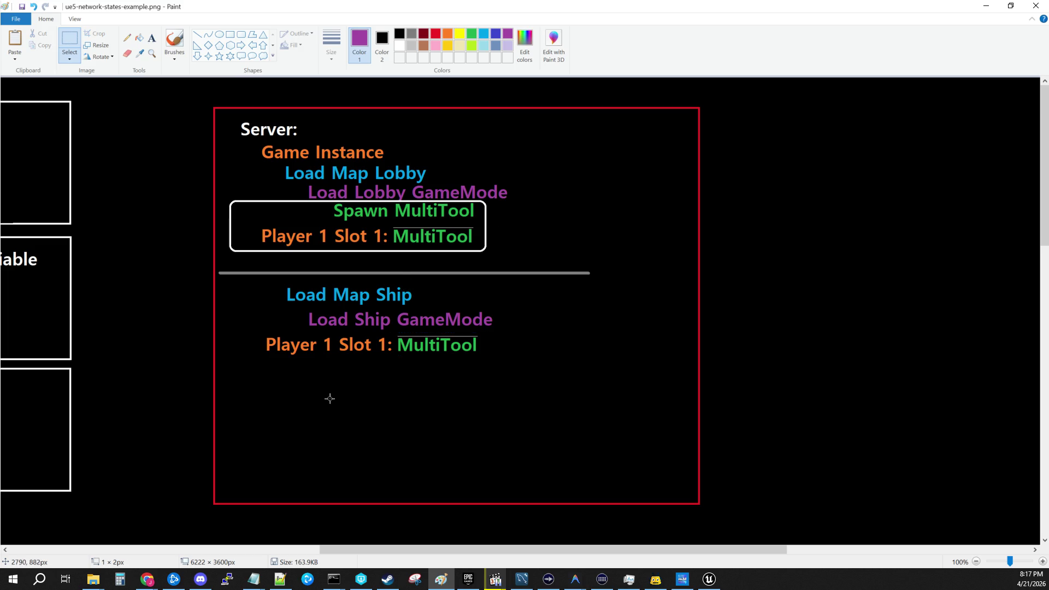
{"action": "mouse_move", "coordinate": [394, 359]}
{"action": "left_mouse_down"}
{"action": "mouse_move", "coordinate": [560, 353]}
{"action": "mouse_move", "coordinate": [506, 337]}
{"action": "mouse_move", "coordinate": [514, 329]}
{"action": "left_mouse_up"}
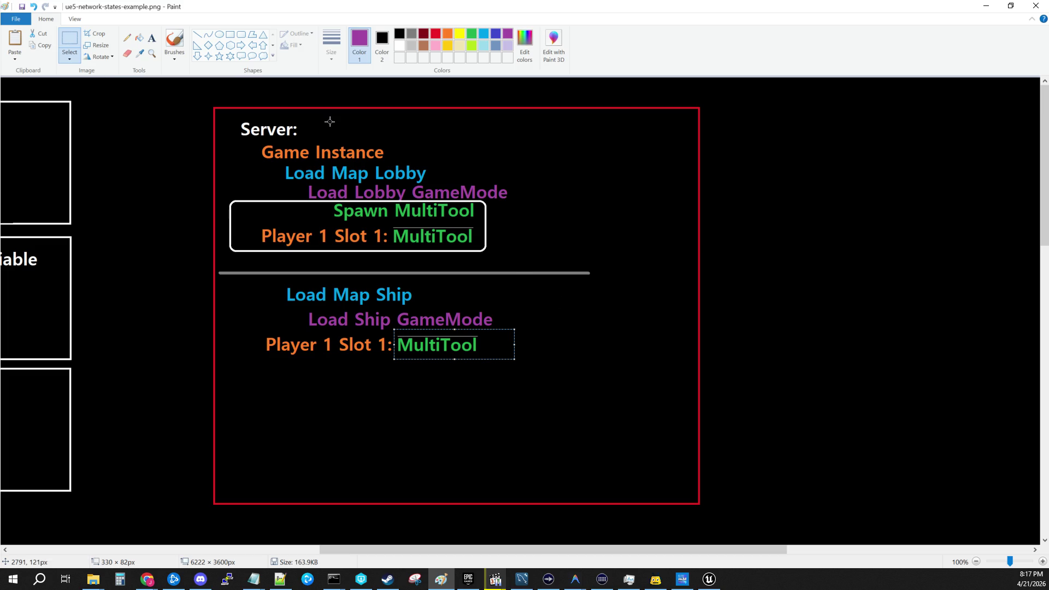
{"action": "left_click", "coordinate": [511, 367]}
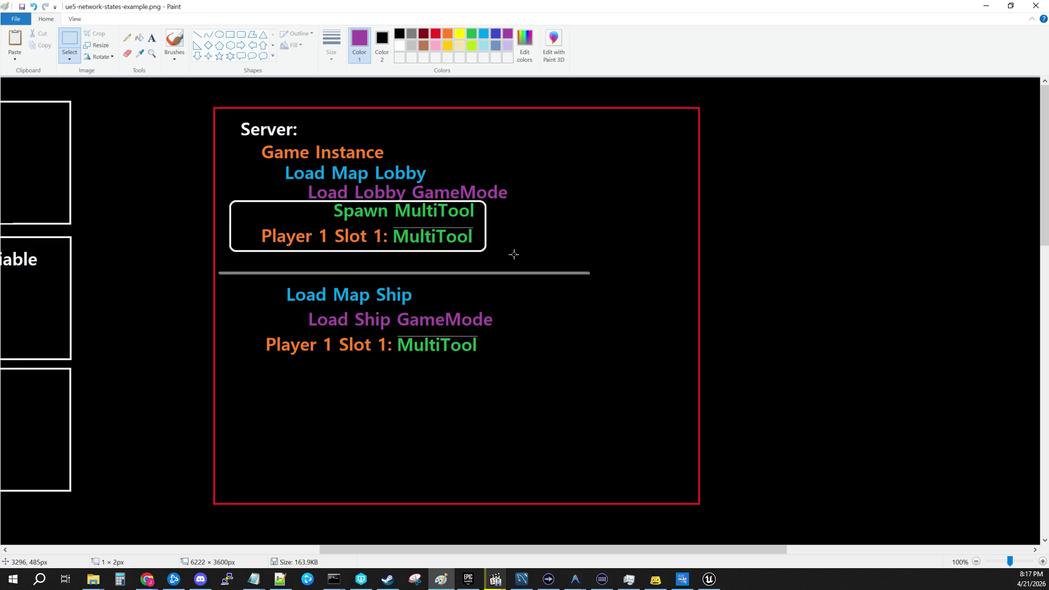
{"action": "mouse_move", "coordinate": [505, 247]}
{"action": "left_mouse_down"}
{"action": "mouse_move", "coordinate": [481, 203]}
{"action": "mouse_move", "coordinate": [463, 225]}
{"action": "mouse_move", "coordinate": [549, 232]}
{"action": "left_mouse_up"}
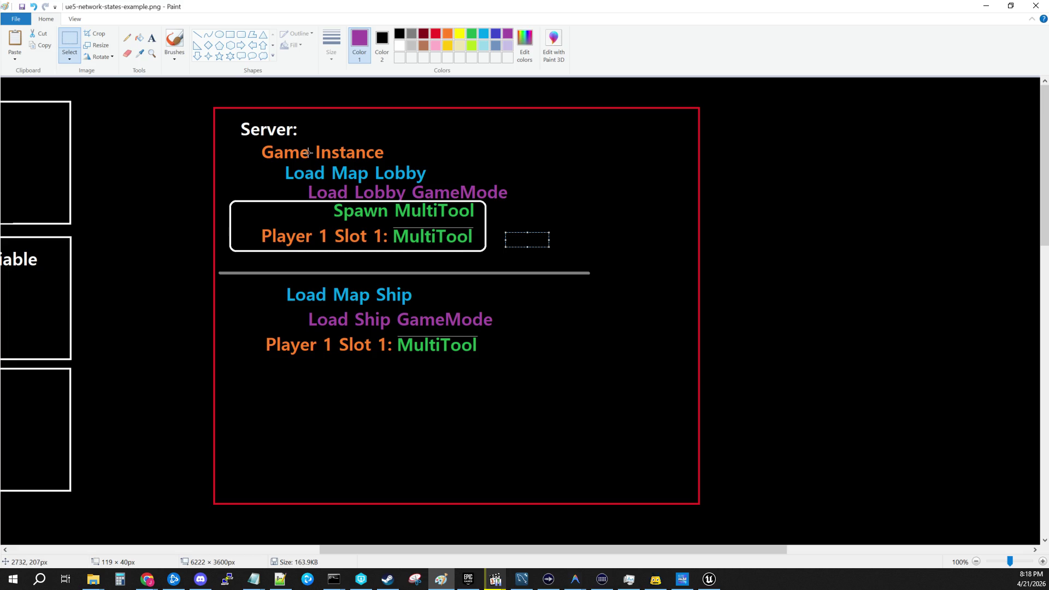
{"action": "left_click", "coordinate": [600, 300]}
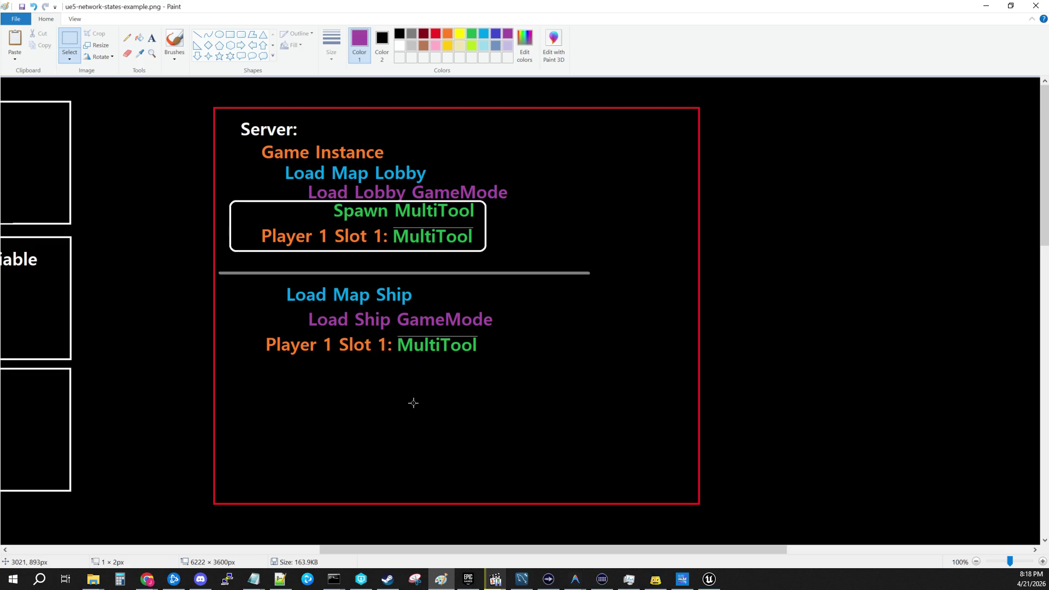
{"action": "left_click_drag", "start_coordinate": [255, 331], "coordinate": [520, 364]}
{"action": "left_click", "coordinate": [463, 409]}
{"action": "left_click_drag", "start_coordinate": [320, 202], "coordinate": [516, 224]}
{"action": "left_click", "coordinate": [544, 186]}
{"action": "left_click_drag", "start_coordinate": [395, 336], "coordinate": [485, 360]}
{"action": "left_click", "coordinate": [572, 363]}
{"action": "mouse_move", "coordinate": [258, 333]}
{"action": "left_mouse_down"}
{"action": "mouse_move", "coordinate": [488, 361]}
{"action": "mouse_move", "coordinate": [473, 344]}
{"action": "mouse_move", "coordinate": [396, 333]}
{"action": "left_mouse_up"}
{"action": "left_click", "coordinate": [523, 474]}
Type a purple 'Player 1 Slot 1:' label below the ship-section lines, widened to fit one row
{"action": "left_click", "coordinate": [152, 44]}
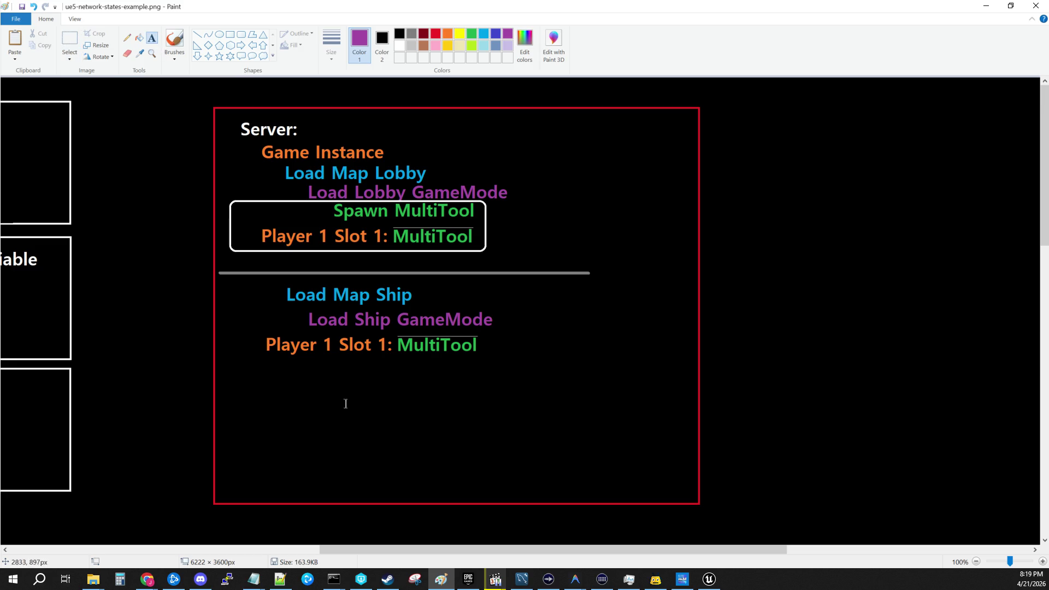
{"action": "left_click", "coordinate": [322, 419]}
{"action": "type", "text": "Player 1"}
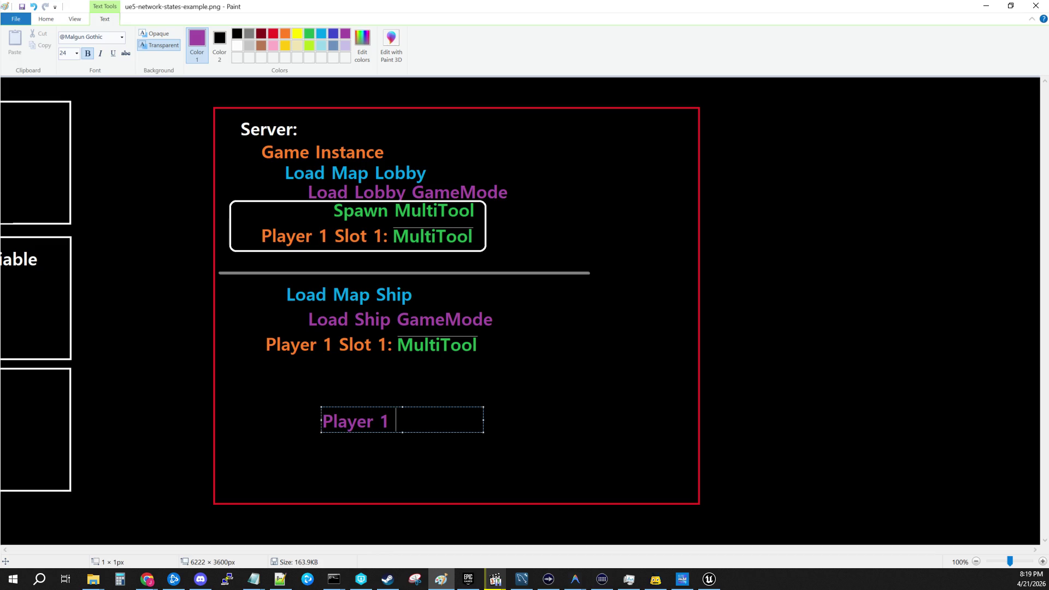
{"action": "type", "text": " Slot 1:"}
{"action": "left_click_drag", "start_coordinate": [483, 420], "coordinate": [589, 429]}
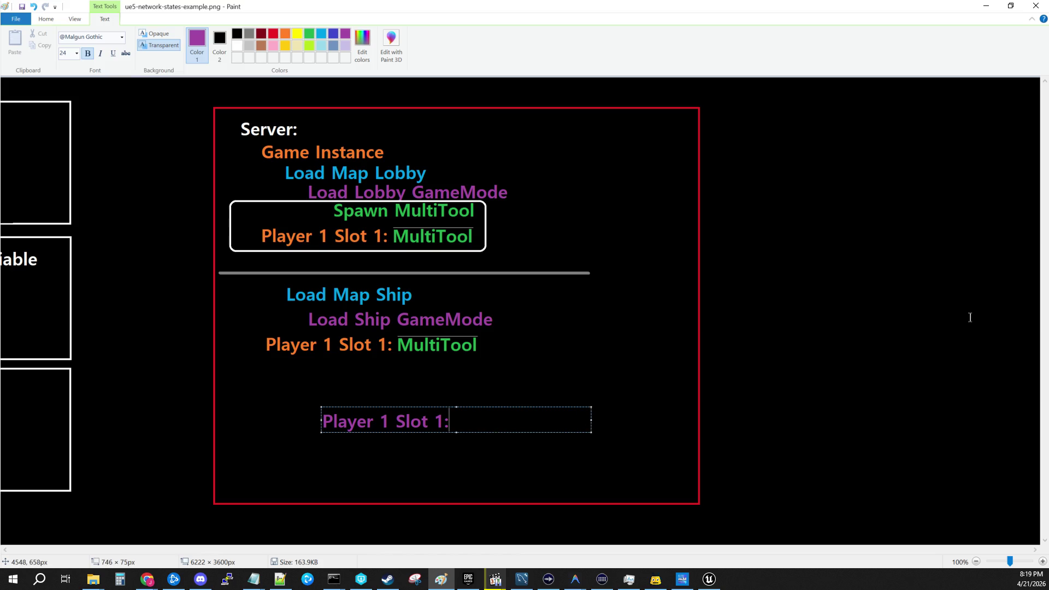
{"action": "left_click", "coordinate": [571, 337]}
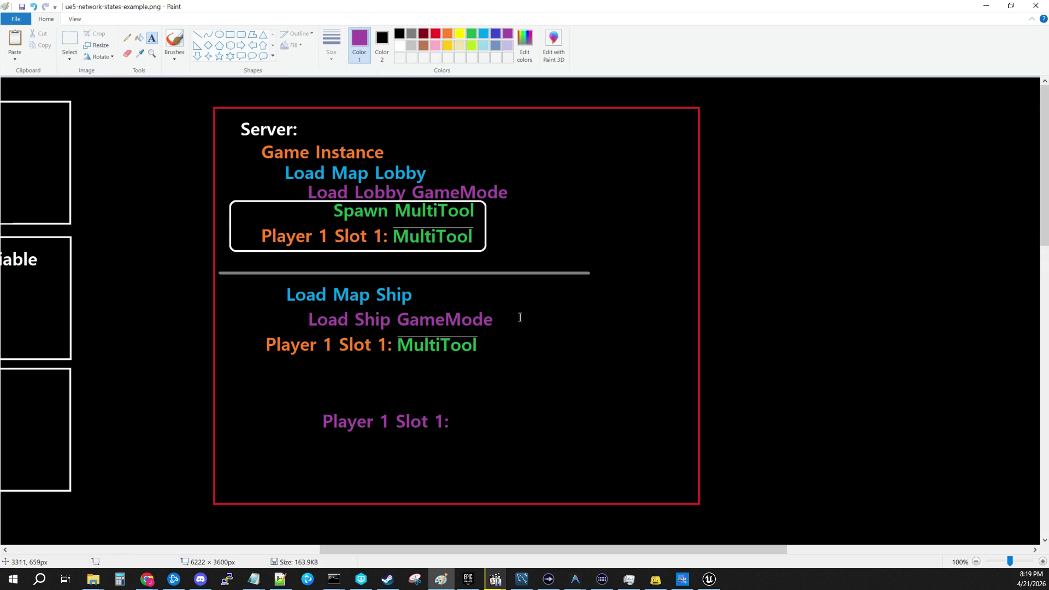
{"action": "left_click", "coordinate": [461, 36]}
{"action": "left_click", "coordinate": [325, 384]}
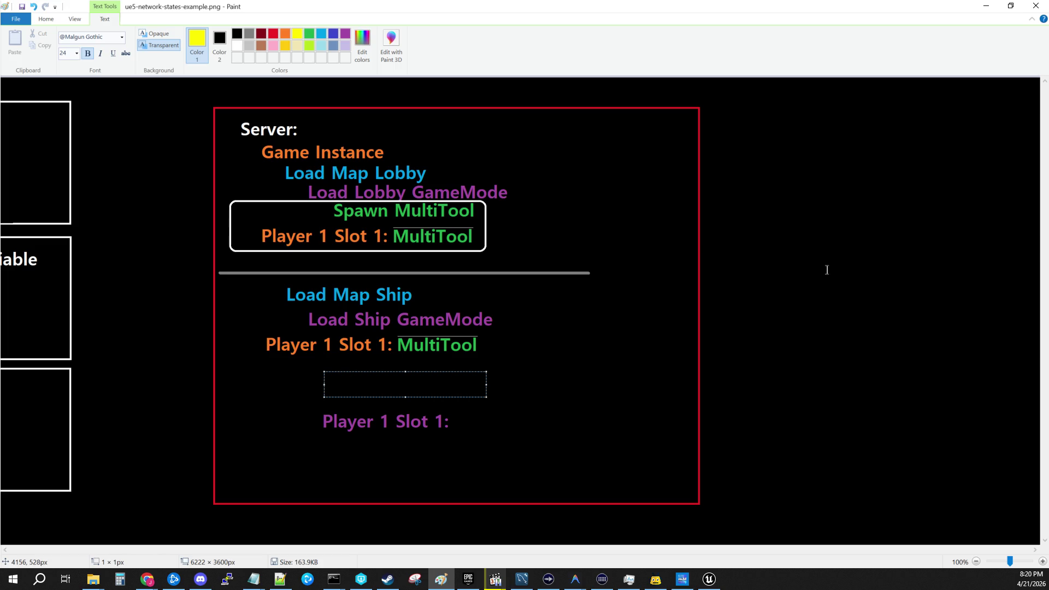
{"action": "left_click", "coordinate": [546, 343]}
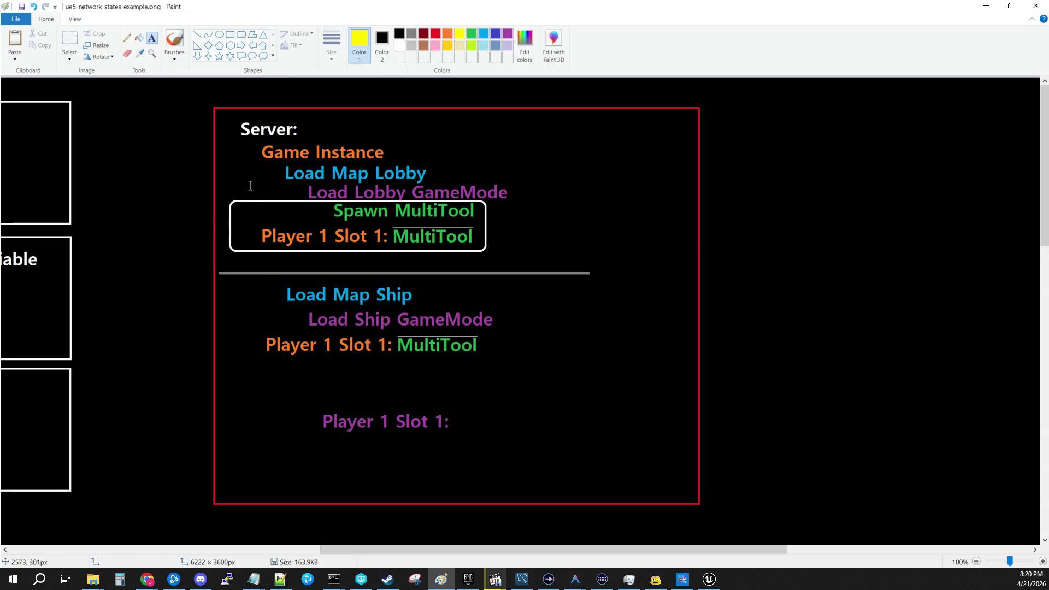
{"action": "left_click", "coordinate": [126, 40]}
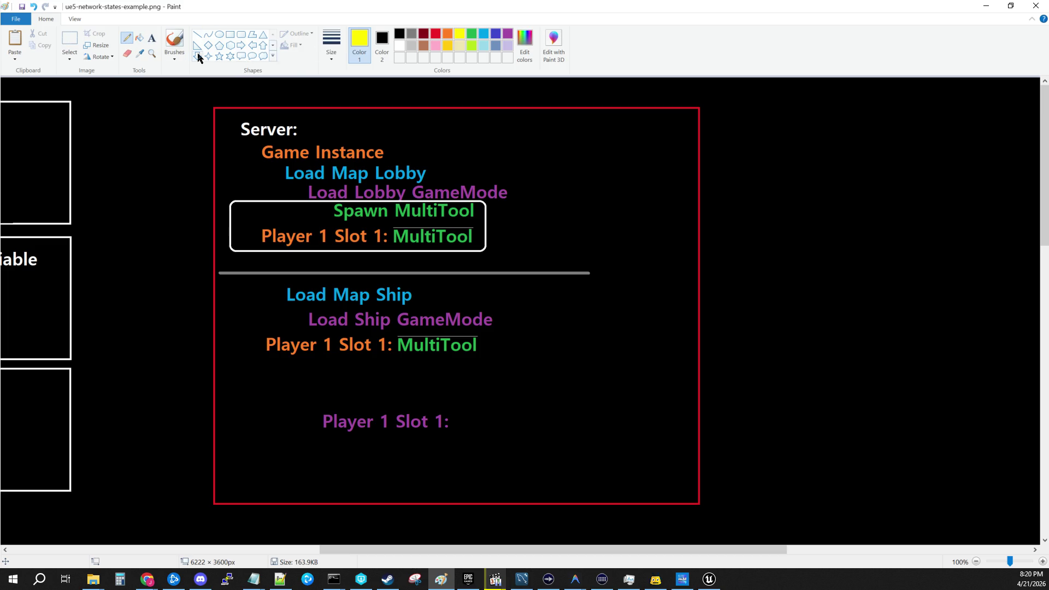
Strike through the ship section's old Player 1 Slot 1: MultiTool line in red and save
{"action": "left_click", "coordinate": [435, 34]}
{"action": "left_click", "coordinate": [195, 36]}
{"action": "mouse_move", "coordinate": [257, 331]}
{"action": "left_mouse_down"}
{"action": "mouse_move", "coordinate": [494, 350]}
{"action": "mouse_move", "coordinate": [291, 369]}
{"action": "mouse_move", "coordinate": [257, 350]}
{"action": "left_mouse_up"}
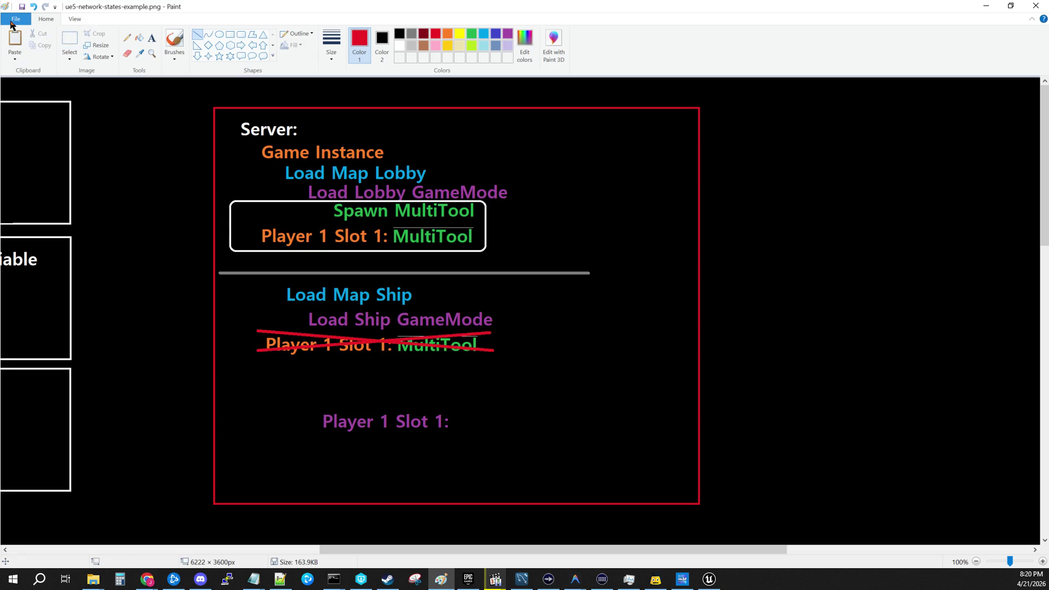
{"action": "left_click", "coordinate": [11, 24]}
{"action": "left_click", "coordinate": [34, 83]}
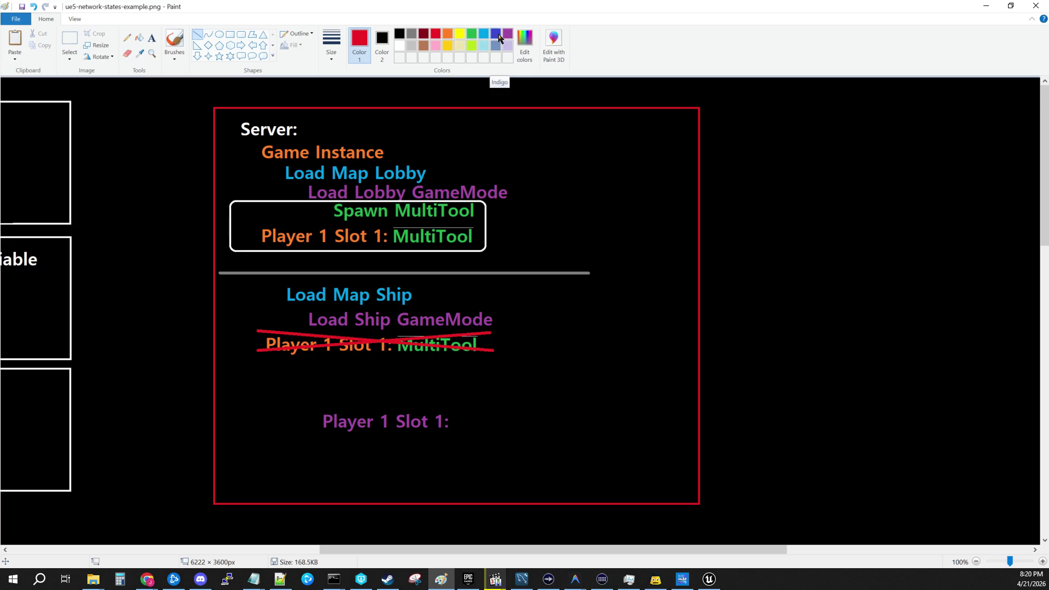
{"action": "left_click", "coordinate": [427, 35]}
Add dark-red 'Spawn MutliTool' text below the crossed-out line and move the purple label up under it
{"action": "left_click", "coordinate": [152, 38]}
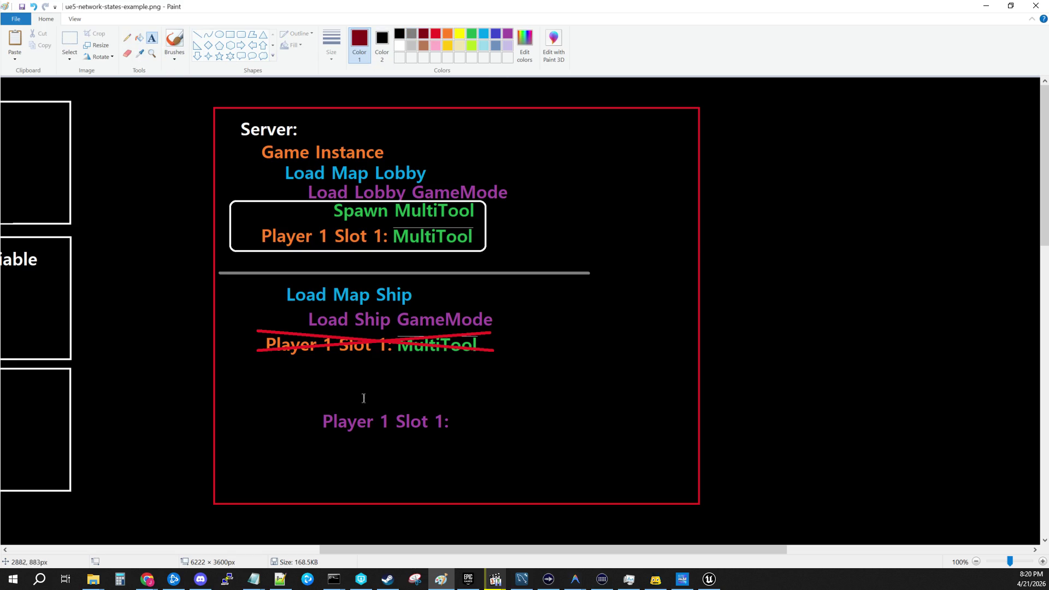
{"action": "left_click", "coordinate": [322, 374]}
{"action": "type", "text": "Spawn"}
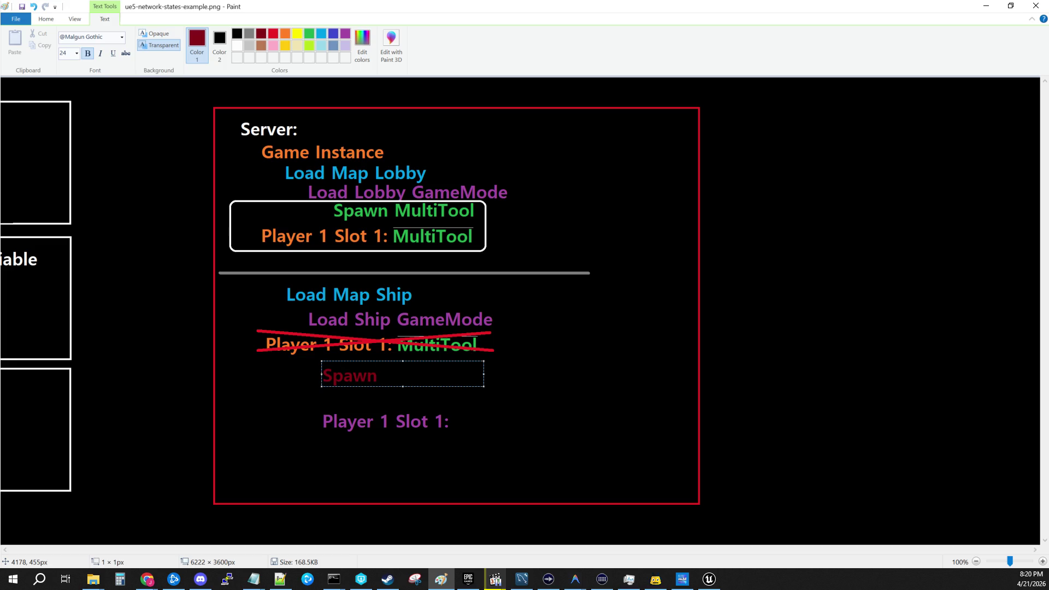
{"action": "type", "text": " Mutli"}
{"action": "type", "text": "Tool"}
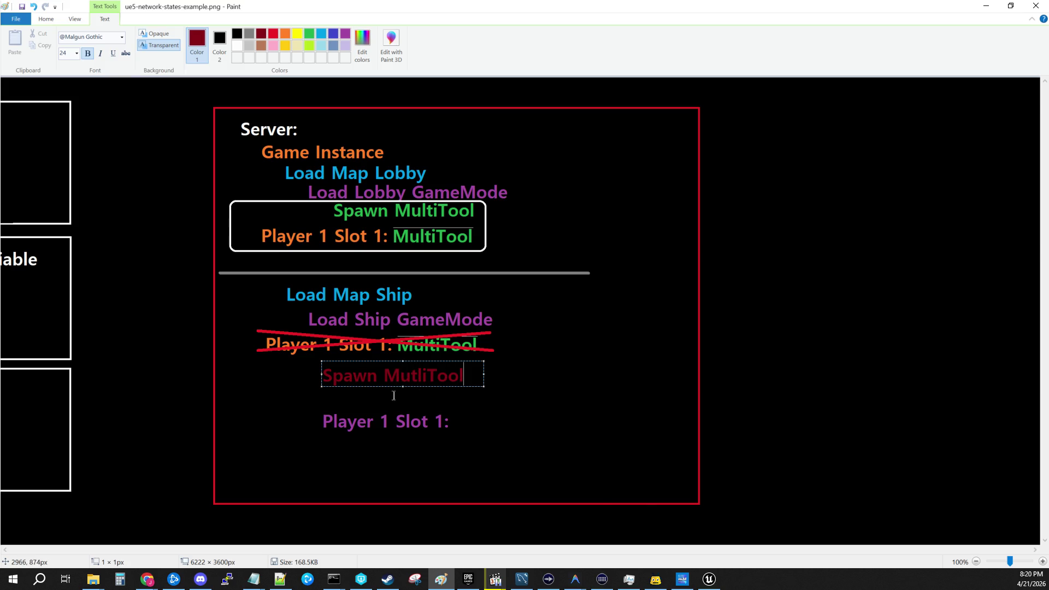
{"action": "left_click_drag", "start_coordinate": [384, 386], "coordinate": [404, 382]}
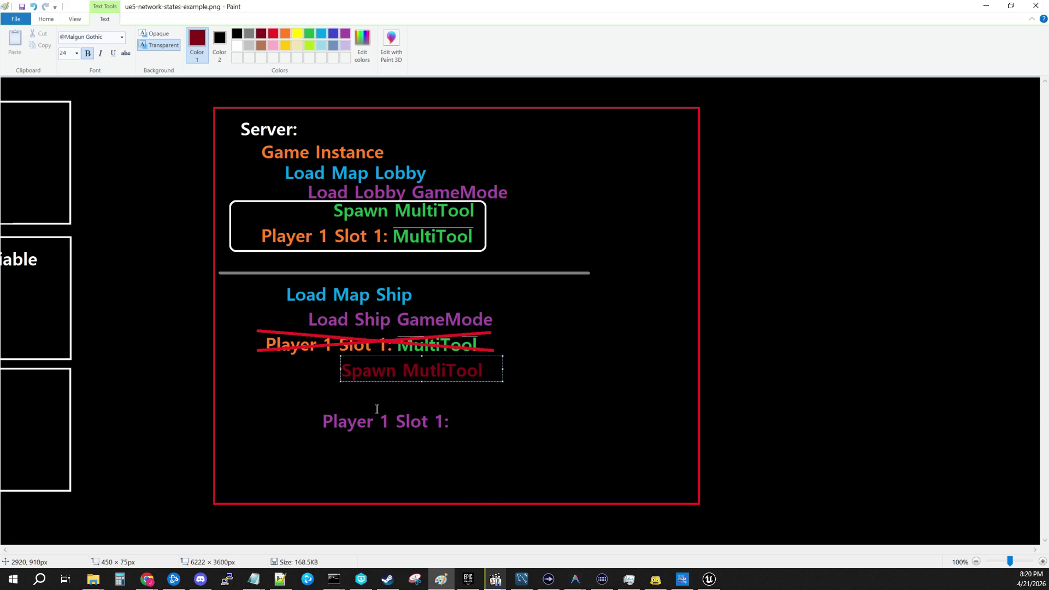
{"action": "left_click", "coordinate": [335, 421]}
{"action": "left_click", "coordinate": [69, 38]}
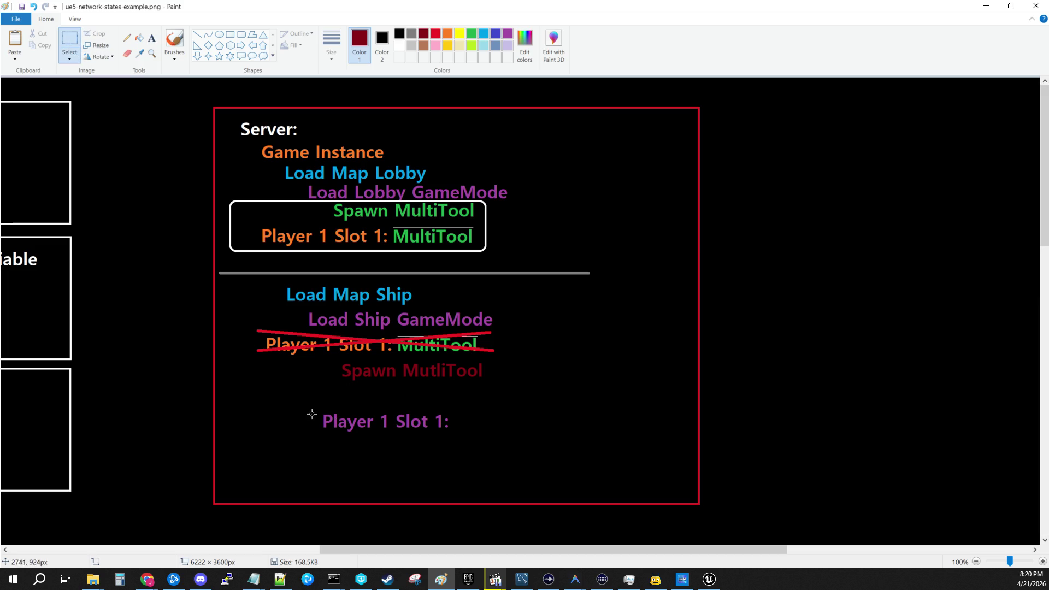
{"action": "mouse_move", "coordinate": [319, 409]}
{"action": "left_mouse_down"}
{"action": "mouse_move", "coordinate": [465, 445]}
{"action": "mouse_move", "coordinate": [452, 412]}
{"action": "mouse_move", "coordinate": [398, 408]}
{"action": "mouse_move", "coordinate": [421, 410]}
{"action": "mouse_move", "coordinate": [410, 409]}
{"action": "left_mouse_up"}
Drop the purple Player 1 Slot 1: label, paste a dark-red MutliTool after it, and save
{"action": "left_click", "coordinate": [400, 447]}
{"action": "mouse_move", "coordinate": [400, 360]}
{"action": "left_mouse_down"}
{"action": "mouse_move", "coordinate": [475, 369]}
{"action": "mouse_move", "coordinate": [486, 382]}
{"action": "left_mouse_up"}
{"action": "left_click", "coordinate": [41, 45]}
{"action": "left_click", "coordinate": [14, 41]}
{"action": "mouse_move", "coordinate": [27, 88]}
{"action": "left_mouse_down"}
{"action": "mouse_move", "coordinate": [100, 112]}
{"action": "mouse_move", "coordinate": [466, 396]}
{"action": "left_mouse_up"}
{"action": "left_click", "coordinate": [601, 385]}
{"action": "left_click", "coordinate": [13, 19]}
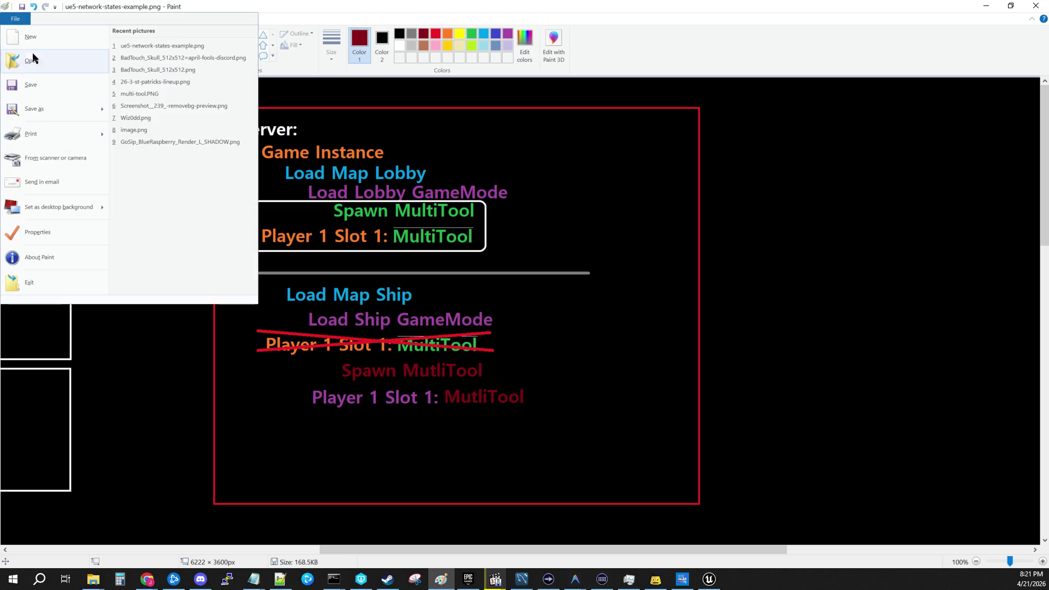
{"action": "left_click", "coordinate": [24, 82]}
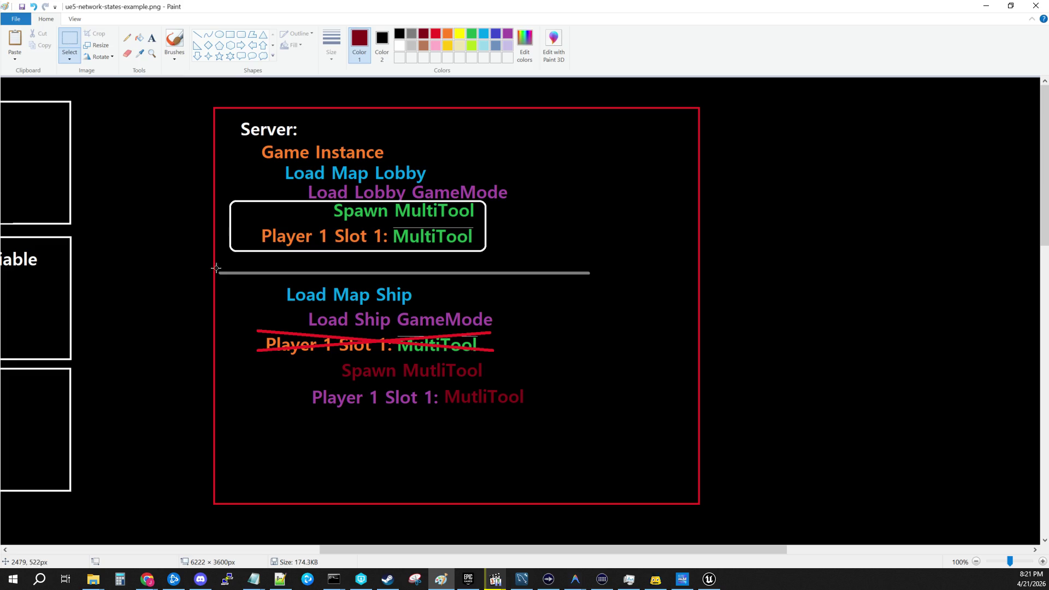
{"action": "left_click_drag", "start_coordinate": [302, 184], "coordinate": [508, 206]}
{"action": "left_click", "coordinate": [549, 264]}
{"action": "left_click_drag", "start_coordinate": [303, 315], "coordinate": [537, 331]}
{"action": "left_click", "coordinate": [589, 327]}
{"action": "left_click_drag", "start_coordinate": [311, 314], "coordinate": [532, 340]}
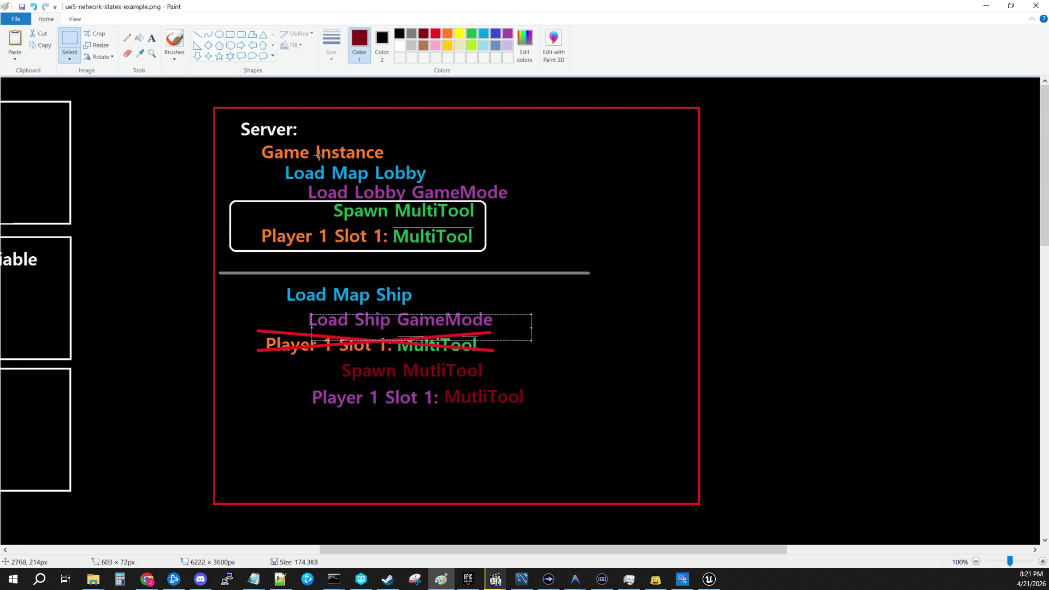
{"action": "left_click_drag", "start_coordinate": [282, 166], "coordinate": [437, 183]}
{"action": "left_click", "coordinate": [548, 409]}
{"action": "mouse_move", "coordinate": [314, 315]}
{"action": "left_mouse_down"}
{"action": "mouse_move", "coordinate": [497, 332]}
{"action": "mouse_move", "coordinate": [494, 382]}
{"action": "mouse_move", "coordinate": [552, 408]}
{"action": "left_mouse_up"}
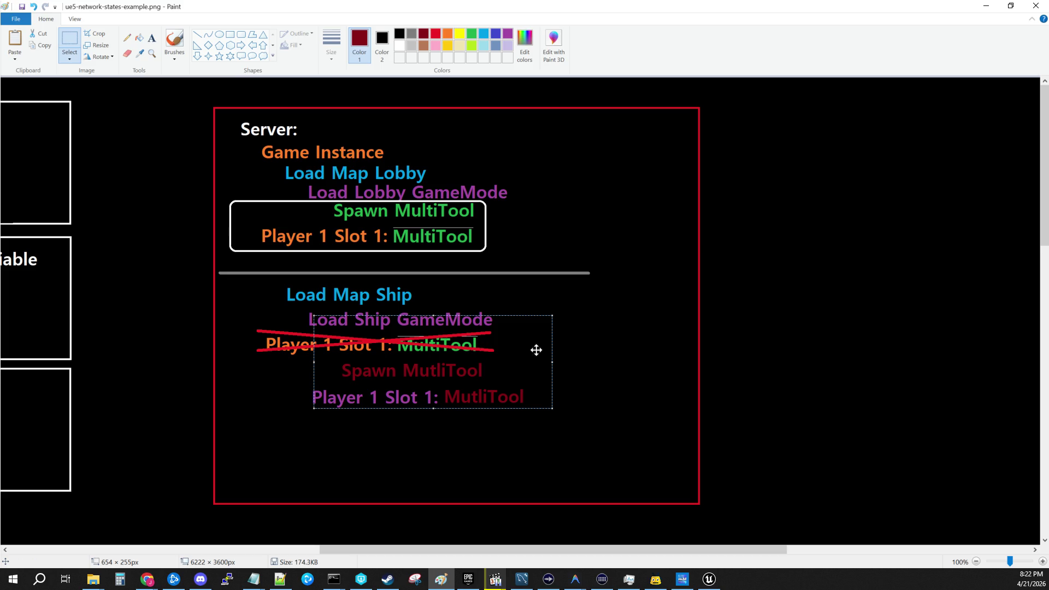
{"action": "left_click", "coordinate": [572, 328]}
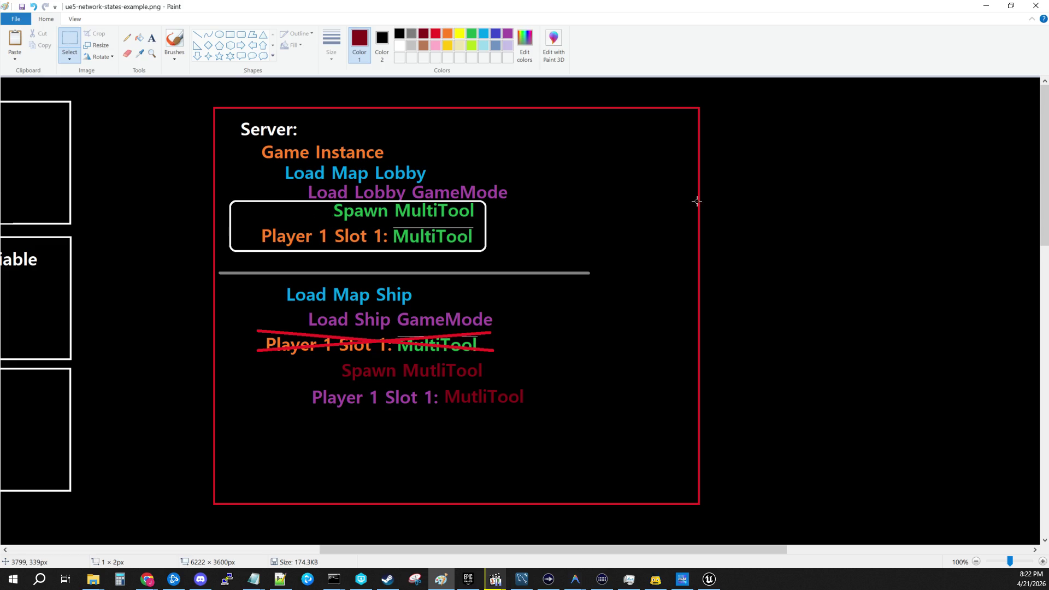
Move the red Server frame's right edge leftward, nudging it three steps closer to the text
{"action": "left_click_drag", "start_coordinate": [673, 99], "coordinate": [819, 519]}
{"action": "mouse_move", "coordinate": [612, 102]}
{"action": "left_mouse_down"}
{"action": "mouse_move", "coordinate": [759, 364]}
{"action": "mouse_move", "coordinate": [803, 523]}
{"action": "left_mouse_up"}
{"action": "left_click_drag", "start_coordinate": [710, 311], "coordinate": [623, 312]}
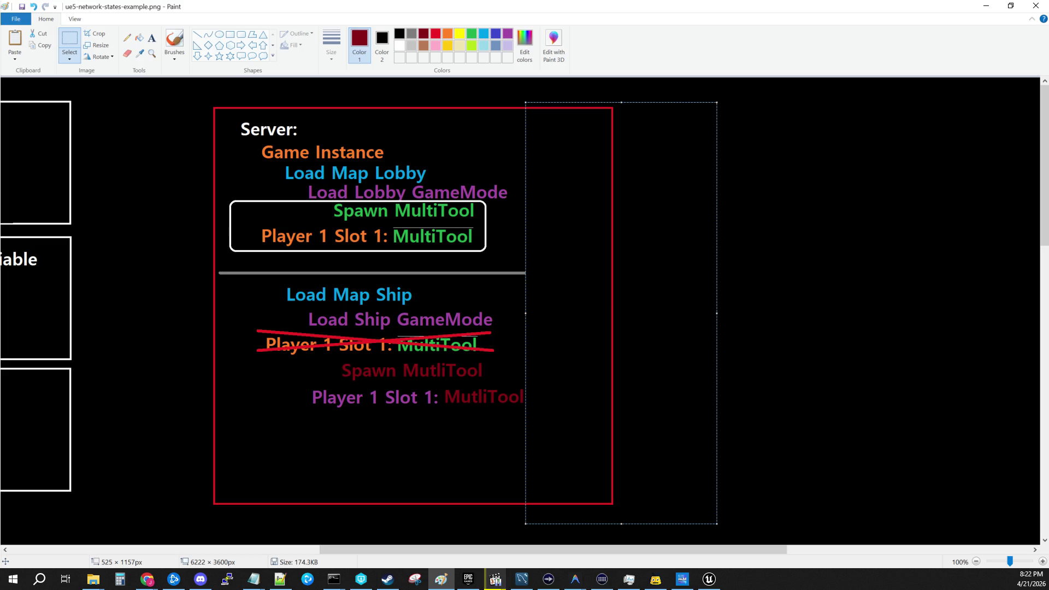
{"action": "left_click", "coordinate": [739, 157]}
{"action": "mouse_move", "coordinate": [597, 100]}
{"action": "left_mouse_down"}
{"action": "mouse_move", "coordinate": [735, 438]}
{"action": "mouse_move", "coordinate": [733, 517]}
{"action": "left_mouse_up"}
{"action": "key", "text": "Left"}
{"action": "key", "text": "Left"}
{"action": "key", "text": "Left"}
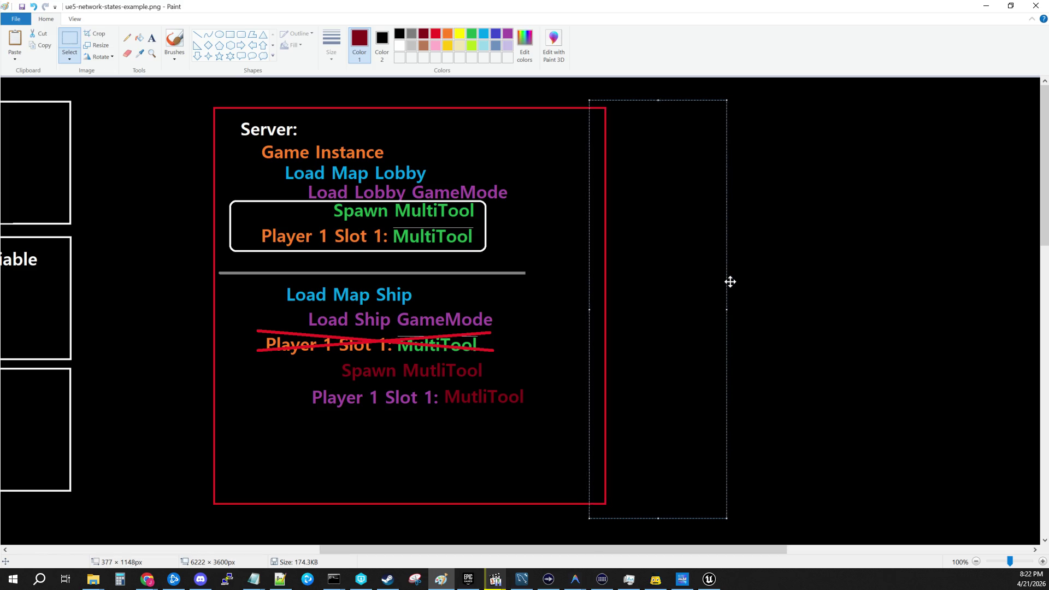
{"action": "key", "text": "Left"}
{"action": "key", "text": "Left"}
{"action": "key", "text": "Left"}
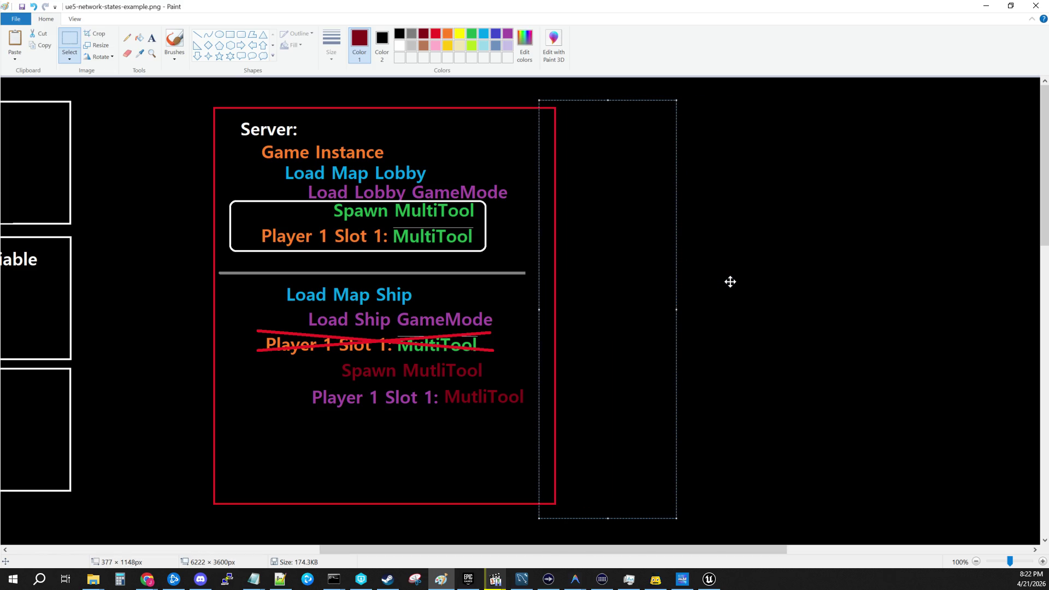
{"action": "key", "text": "Left"}
{"action": "key", "text": "Left"}
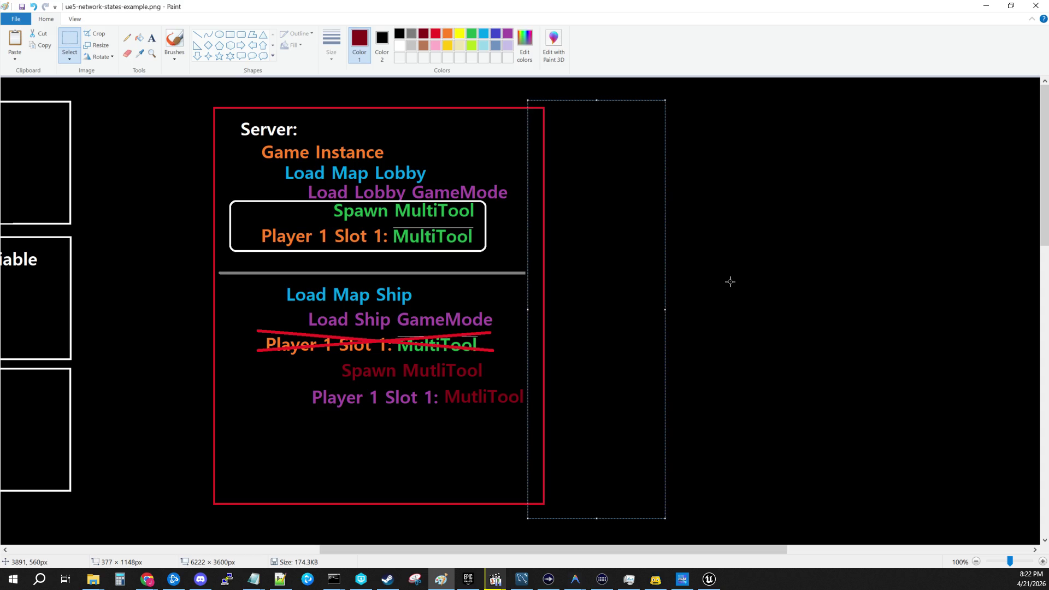
{"action": "left_click", "coordinate": [748, 274]}
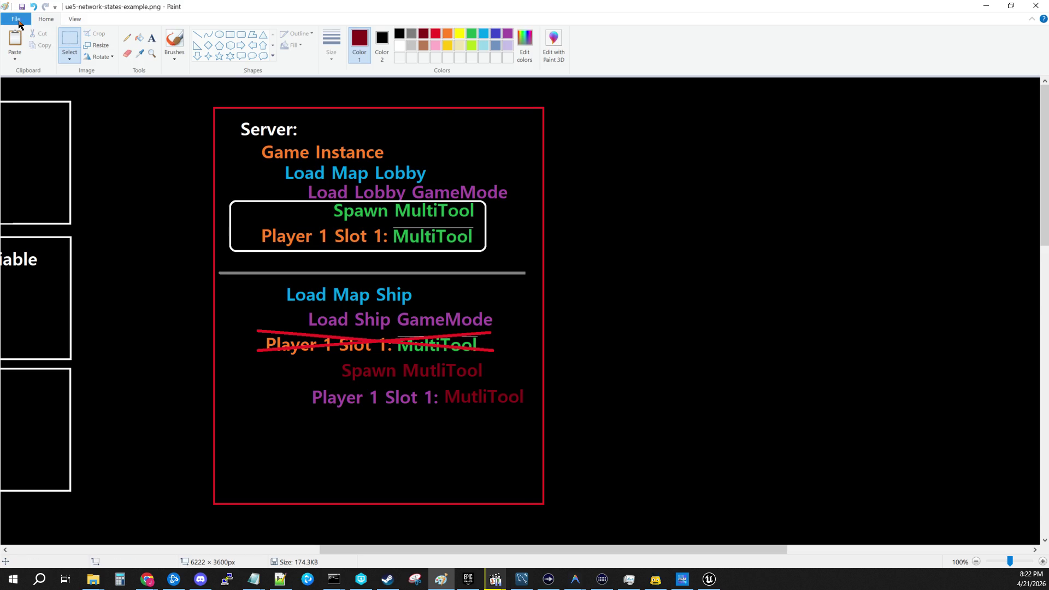
Save the image, then duplicate the whole red Server box and place the copy to its right
{"action": "left_click", "coordinate": [15, 18]}
{"action": "left_click", "coordinate": [35, 84]}
{"action": "mouse_move", "coordinate": [199, 100]}
{"action": "left_mouse_down"}
{"action": "mouse_move", "coordinate": [599, 501]}
{"action": "mouse_move", "coordinate": [585, 518]}
{"action": "mouse_move", "coordinate": [558, 513]}
{"action": "left_mouse_up"}
{"action": "key", "text": "ctrl+c"}
{"action": "key", "text": "ctrl+v"}
{"action": "mouse_move", "coordinate": [206, 211]}
{"action": "left_mouse_down"}
{"action": "mouse_move", "coordinate": [754, 253]}
{"action": "mouse_move", "coordinate": [765, 235]}
{"action": "mouse_move", "coordinate": [785, 232]}
{"action": "left_mouse_up"}
{"action": "left_click", "coordinate": [583, 151]}
Draw a bright red right arrow between the two Server boxes and save the image
{"action": "left_click", "coordinate": [241, 45]}
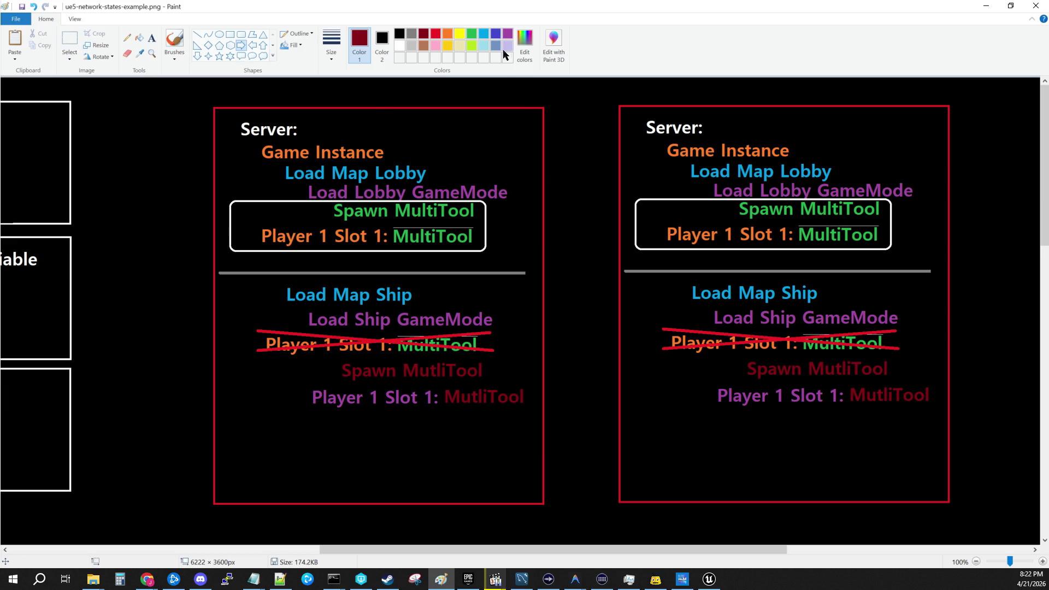
{"action": "left_click", "coordinate": [435, 34]}
{"action": "left_click_drag", "start_coordinate": [554, 259], "coordinate": [604, 304]}
{"action": "left_click", "coordinate": [583, 207]}
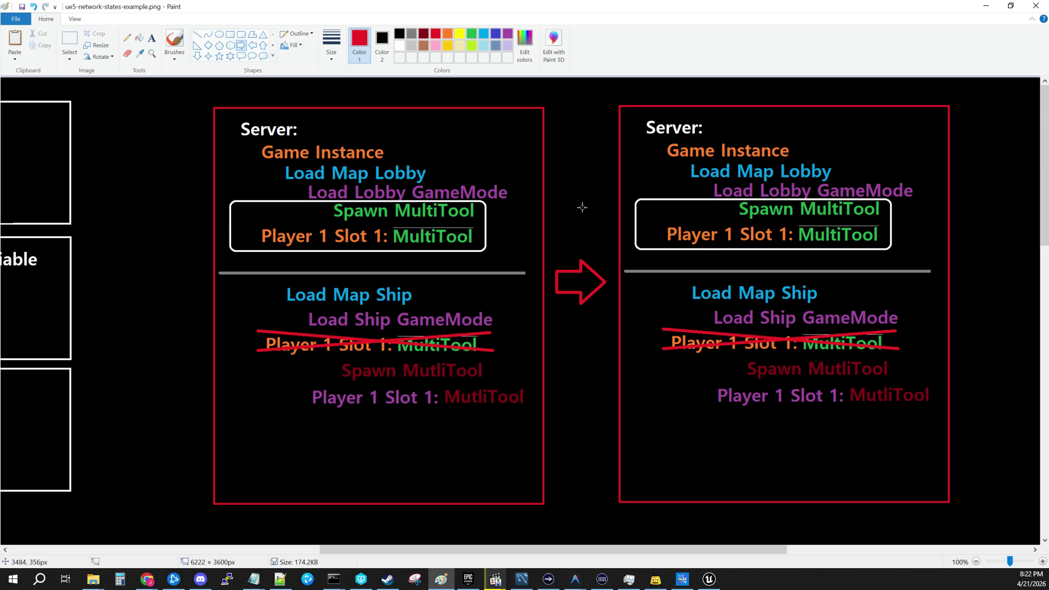
{"action": "left_click_drag", "start_coordinate": [555, 553], "coordinate": [623, 553]}
{"action": "left_click", "coordinate": [13, 18]}
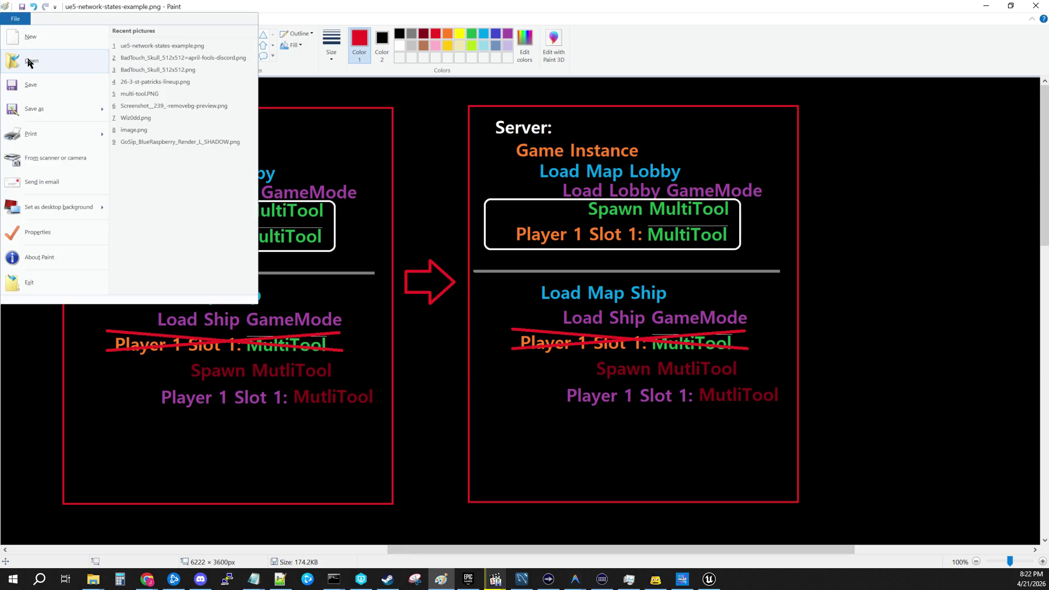
{"action": "left_click", "coordinate": [30, 86]}
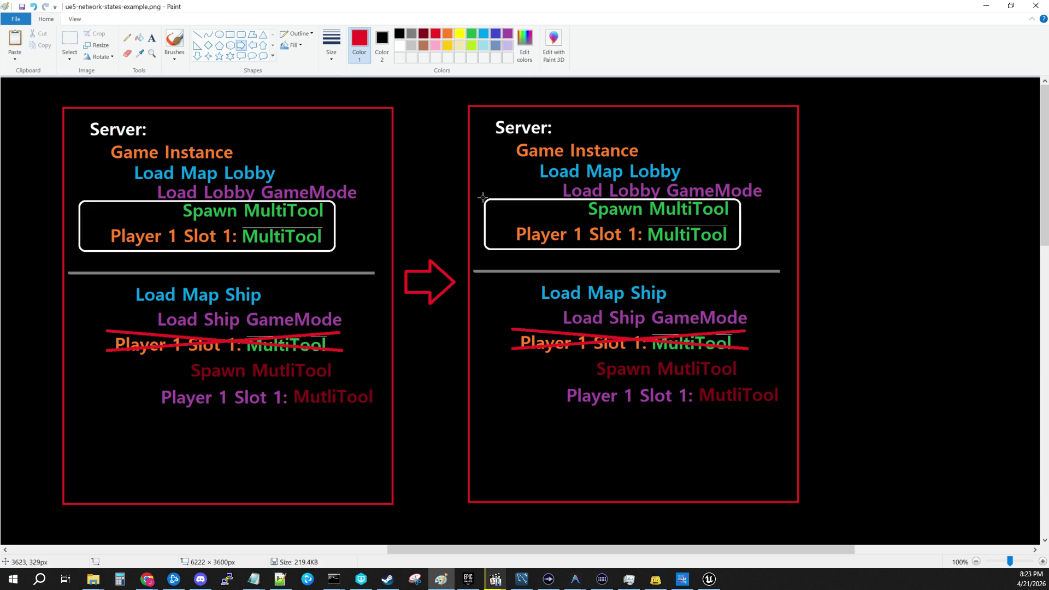
{"action": "left_click_drag", "start_coordinate": [481, 197], "coordinate": [590, 229]}
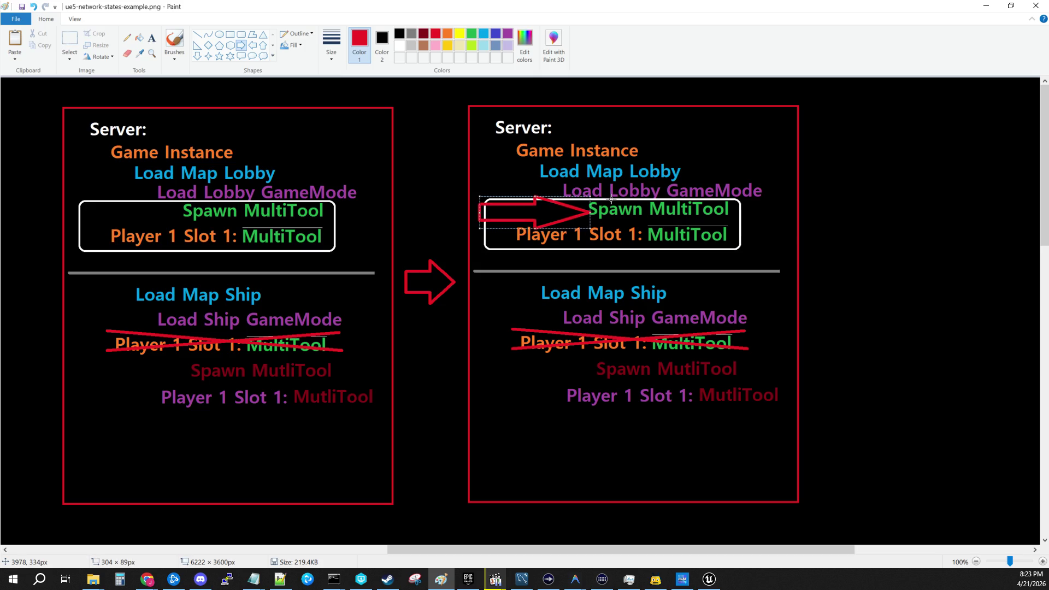
{"action": "left_click", "coordinate": [607, 159]}
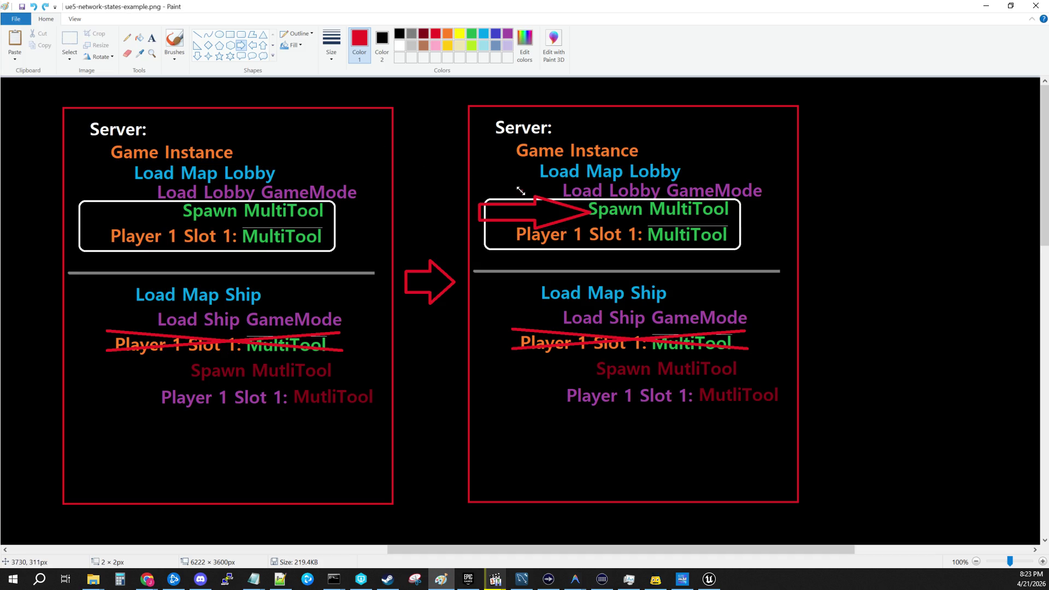
{"action": "key", "text": "ctrl+z"}
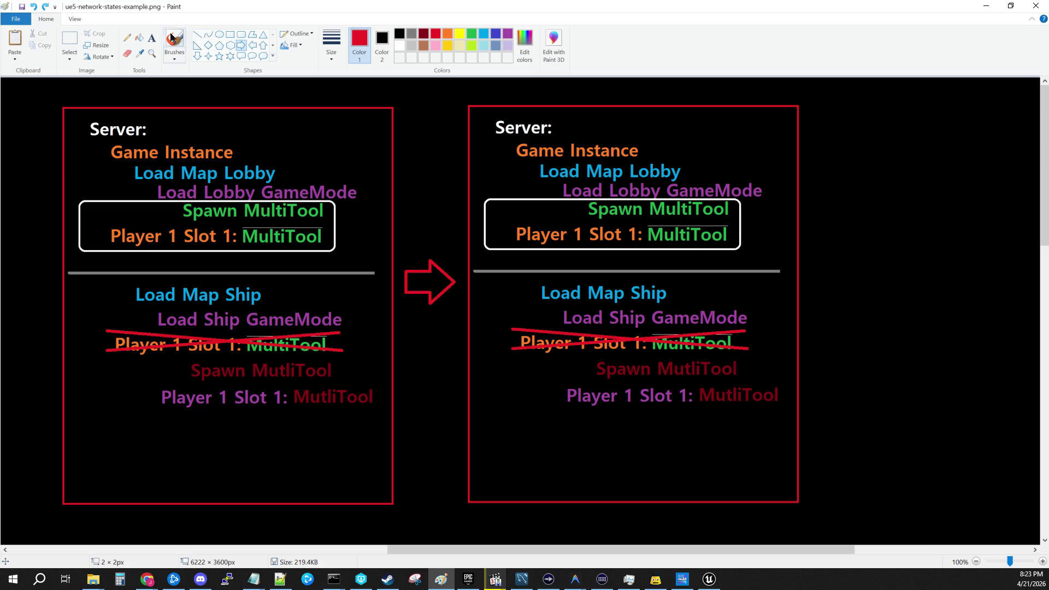
{"action": "left_click", "coordinate": [69, 40]}
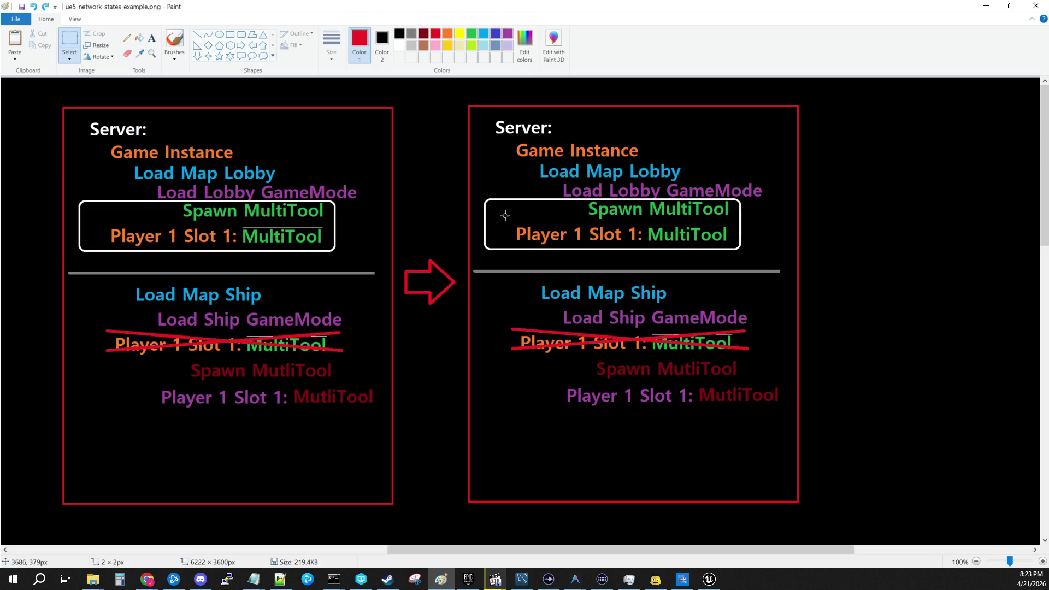
{"action": "scroll", "coordinate": [499, 212], "scroll_direction": "up", "scroll_amount": 2, "text": "ctrl"}
{"action": "mouse_move", "coordinate": [623, 549]}
{"action": "left_mouse_down"}
{"action": "mouse_move", "coordinate": [856, 548]}
{"action": "mouse_move", "coordinate": [814, 549]}
{"action": "left_mouse_up"}
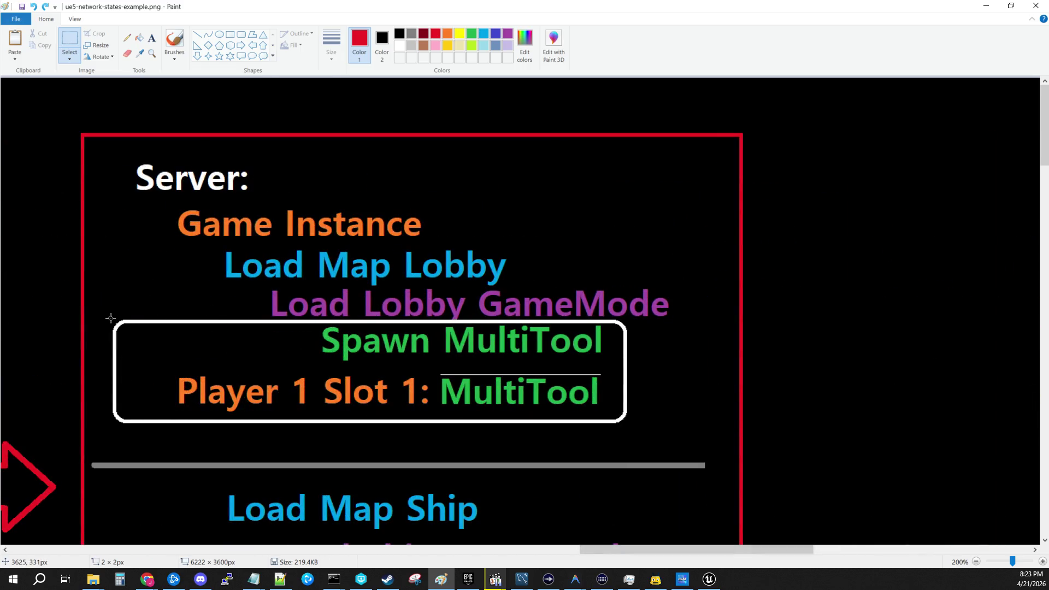
{"action": "mouse_move", "coordinate": [108, 318]}
{"action": "left_mouse_down"}
{"action": "mouse_move", "coordinate": [406, 397]}
{"action": "mouse_move", "coordinate": [654, 439]}
{"action": "left_mouse_up"}
{"action": "key", "text": "Delete"}
{"action": "scroll", "coordinate": [575, 422], "scroll_direction": "down", "scroll_amount": 1}
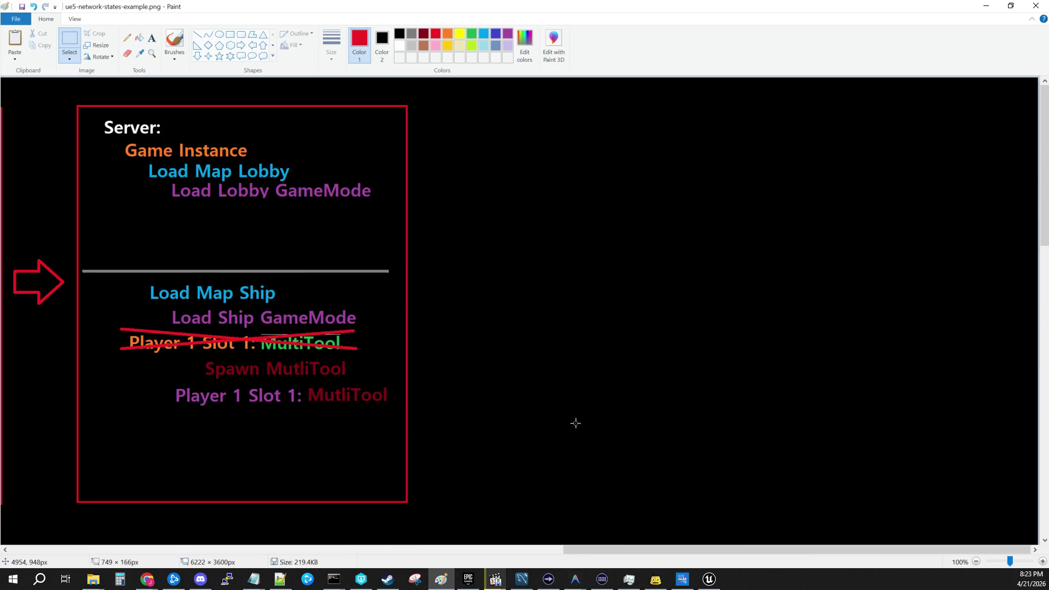
{"action": "mouse_move", "coordinate": [610, 559]}
{"action": "left_mouse_down"}
{"action": "mouse_move", "coordinate": [415, 519]}
{"action": "mouse_move", "coordinate": [427, 516]}
{"action": "left_mouse_up"}
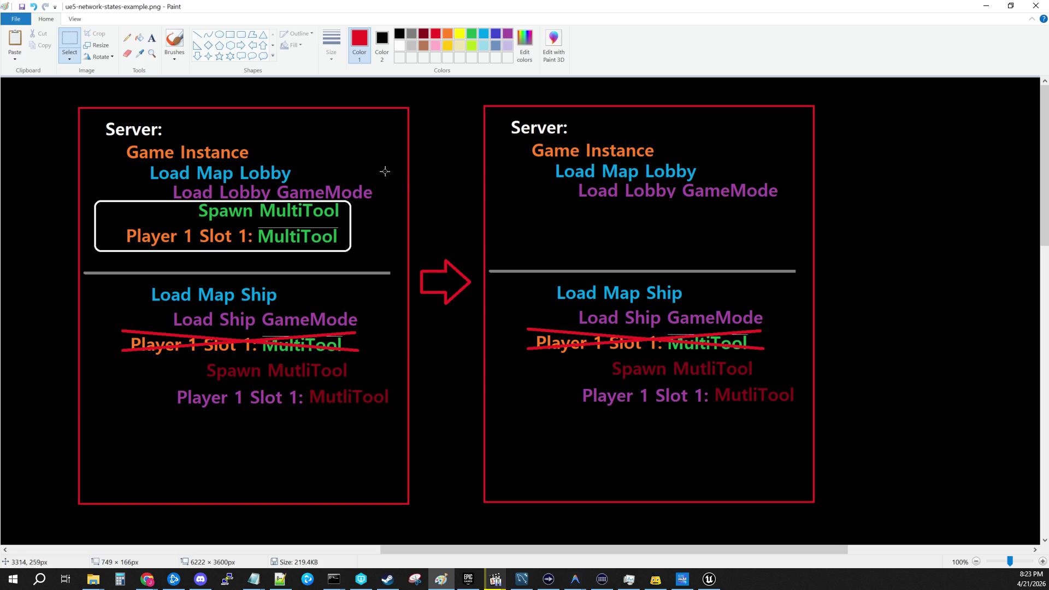
{"action": "key", "text": "ctrl+z"}
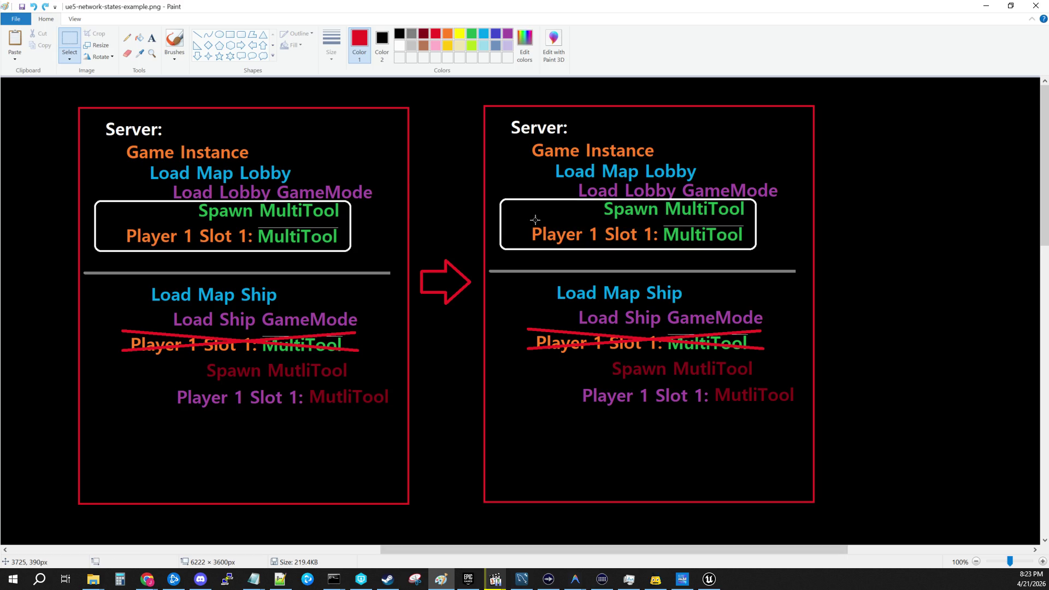
Paste the purple Player 1 Slot 1: label over the orange one and adjust the white box's right end
{"action": "mouse_move", "coordinate": [557, 375]}
{"action": "left_mouse_down"}
{"action": "mouse_move", "coordinate": [617, 410]}
{"action": "mouse_move", "coordinate": [710, 412]}
{"action": "mouse_move", "coordinate": [543, 370]}
{"action": "mouse_move", "coordinate": [618, 404]}
{"action": "mouse_move", "coordinate": [710, 406]}
{"action": "left_mouse_up"}
{"action": "left_click", "coordinate": [41, 46]}
{"action": "left_click", "coordinate": [15, 38]}
{"action": "mouse_move", "coordinate": [44, 84]}
{"action": "left_mouse_down"}
{"action": "mouse_move", "coordinate": [514, 268]}
{"action": "mouse_move", "coordinate": [570, 230]}
{"action": "mouse_move", "coordinate": [564, 250]}
{"action": "mouse_move", "coordinate": [574, 233]}
{"action": "left_mouse_up"}
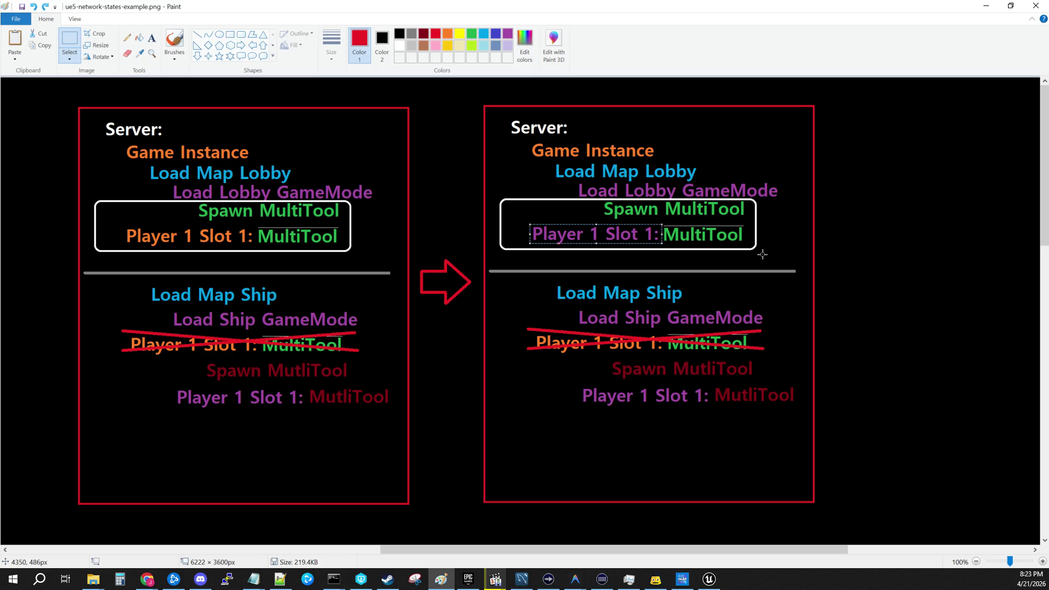
{"action": "mouse_move", "coordinate": [785, 254]}
{"action": "left_mouse_down"}
{"action": "mouse_move", "coordinate": [749, 198]}
{"action": "mouse_move", "coordinate": [789, 216]}
{"action": "left_mouse_up"}
{"action": "left_click", "coordinate": [508, 228]}
Shift the Player 1 Slot 1: MultiTool line about 66 px right and slightly up, then save
{"action": "mouse_move", "coordinate": [526, 224]}
{"action": "left_mouse_down"}
{"action": "mouse_move", "coordinate": [762, 254]}
{"action": "mouse_move", "coordinate": [746, 243]}
{"action": "left_mouse_up"}
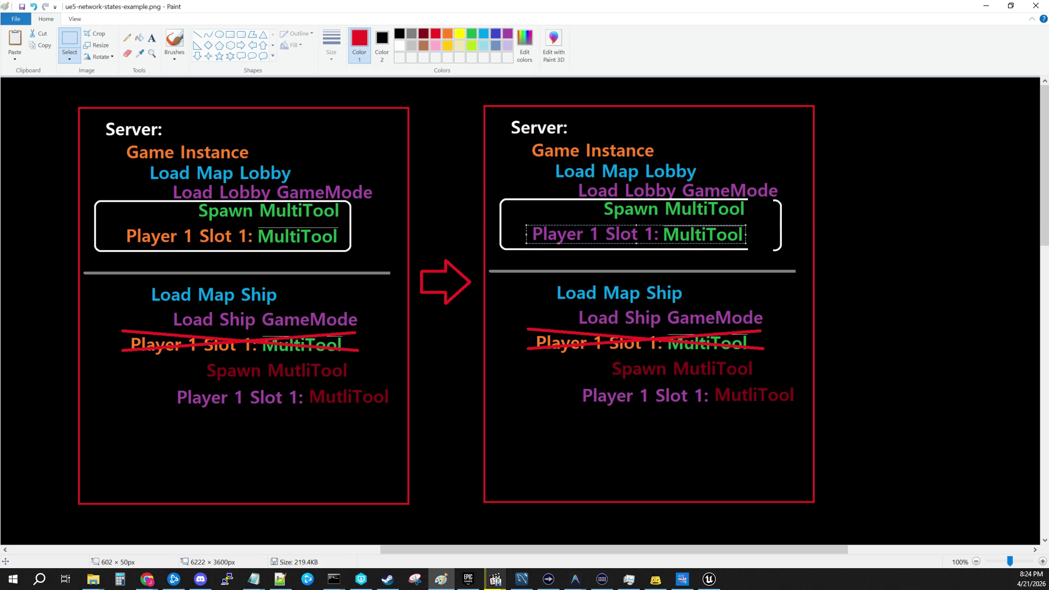
{"action": "left_click_drag", "start_coordinate": [636, 233], "coordinate": [683, 233]}
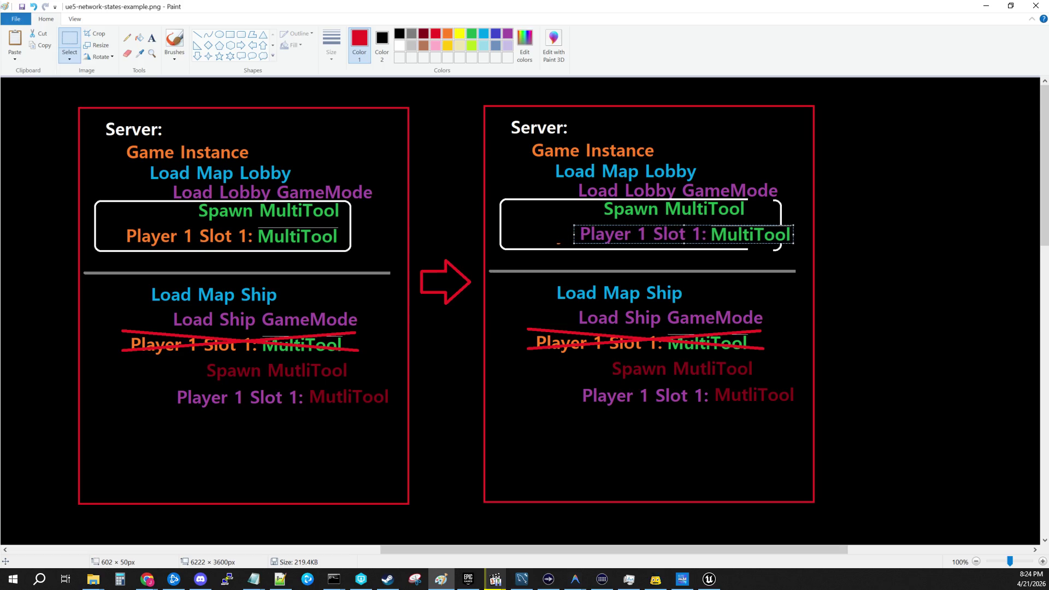
{"action": "left_click", "coordinate": [789, 273]}
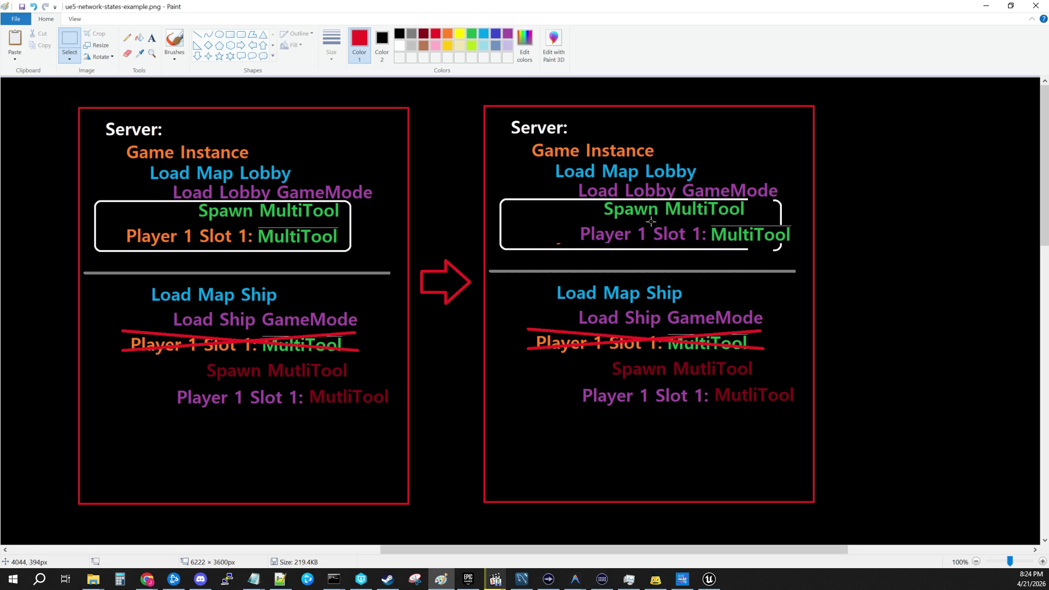
{"action": "mouse_move", "coordinate": [575, 223]}
{"action": "left_mouse_down"}
{"action": "mouse_move", "coordinate": [638, 240]}
{"action": "mouse_move", "coordinate": [796, 244]}
{"action": "left_mouse_up"}
{"action": "key", "text": "Up"}
{"action": "key", "text": "Up"}
{"action": "key", "text": "Up"}
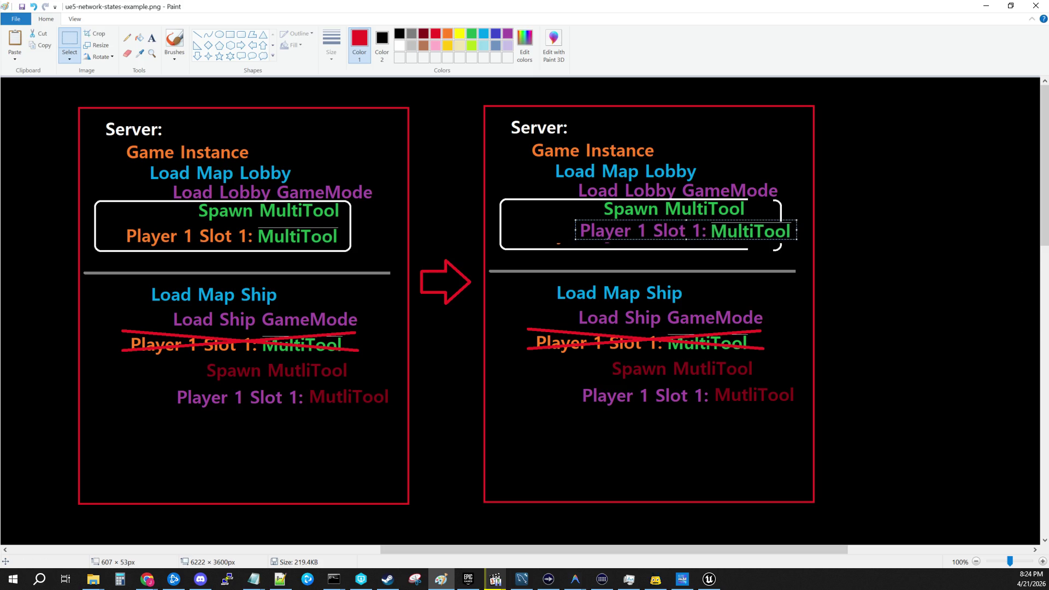
{"action": "left_click", "coordinate": [737, 312]}
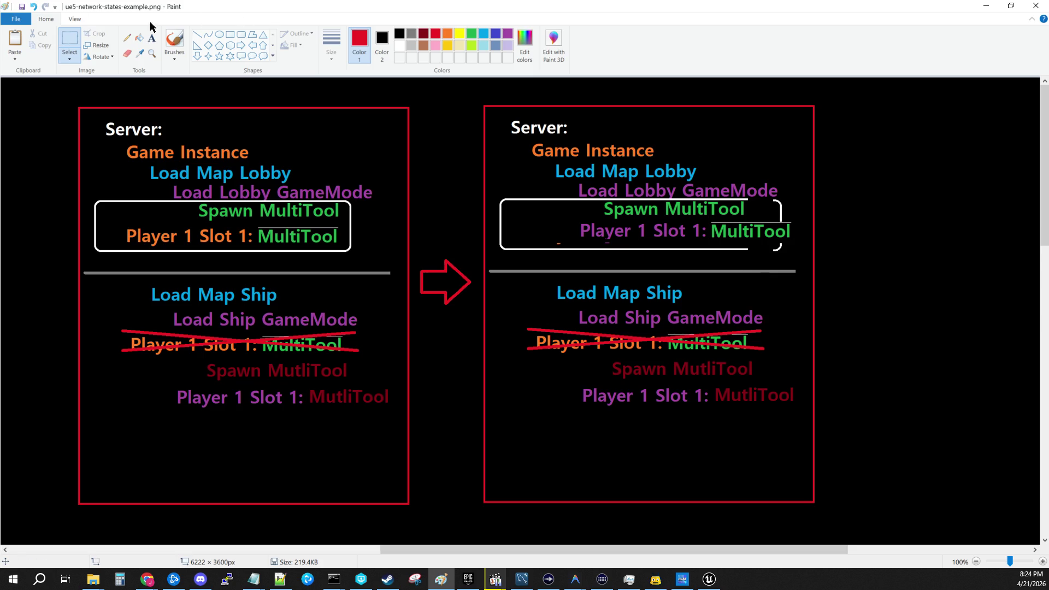
{"action": "left_click", "coordinate": [15, 19]}
{"action": "left_click", "coordinate": [31, 85]}
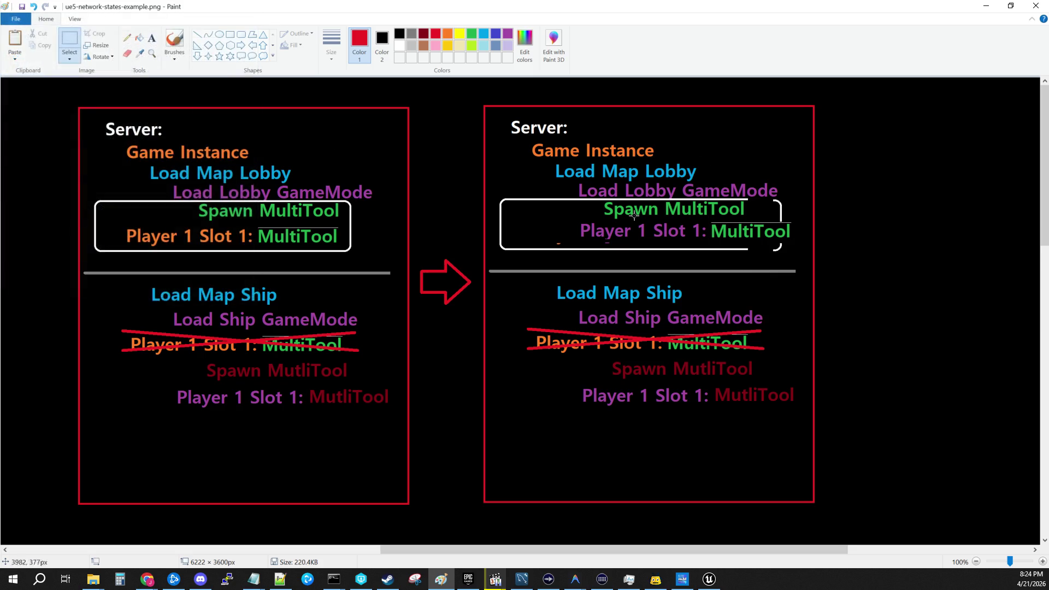